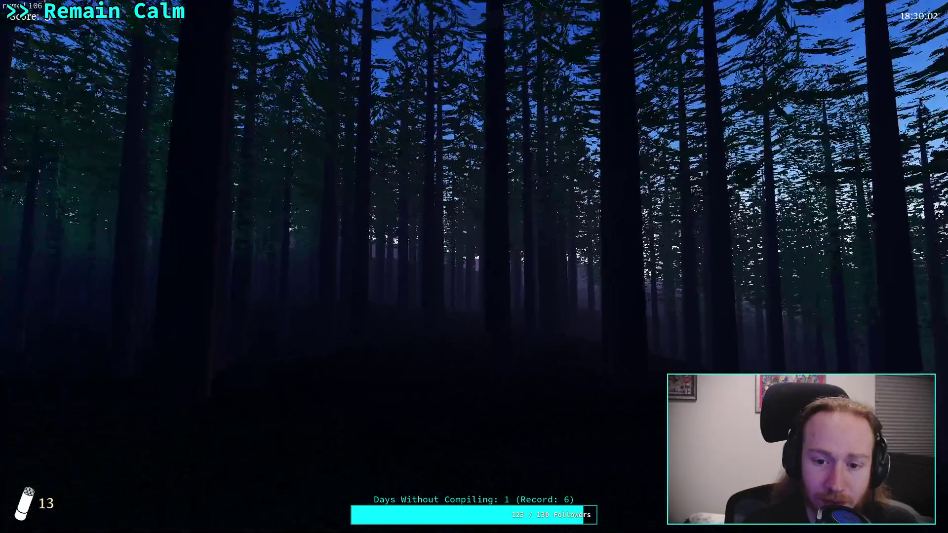
Toggle the flashlight on and off to light up the forest floor.
key(f)
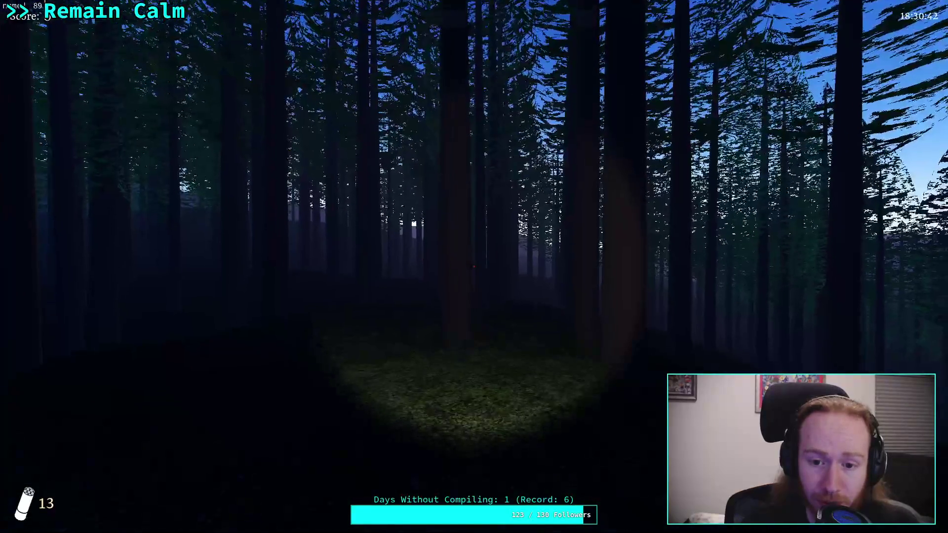
key(f)
key(f)
key(f)
key(f)
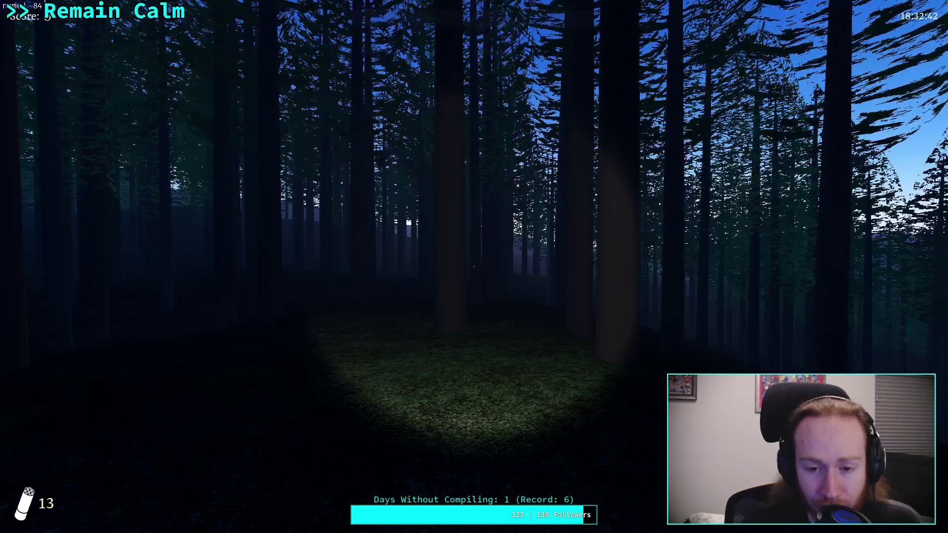
key(f)
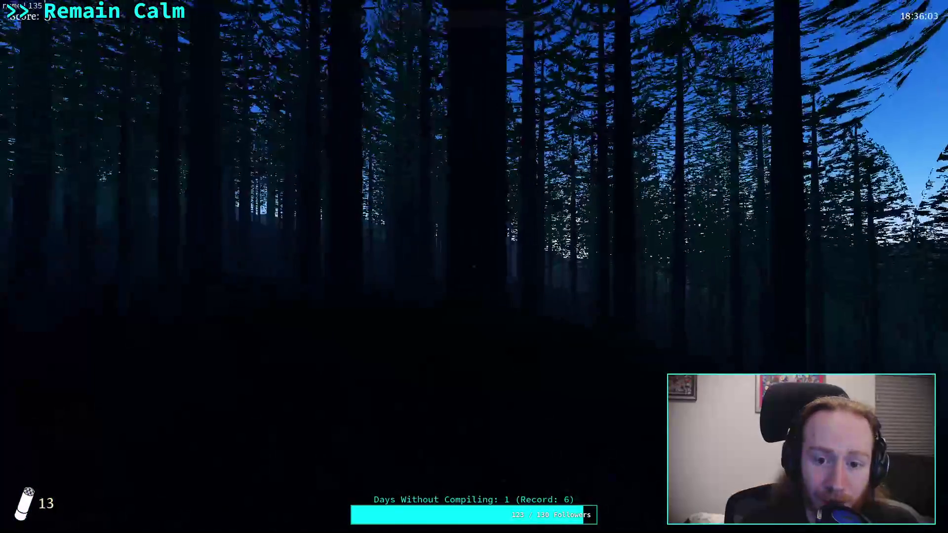
key(f)
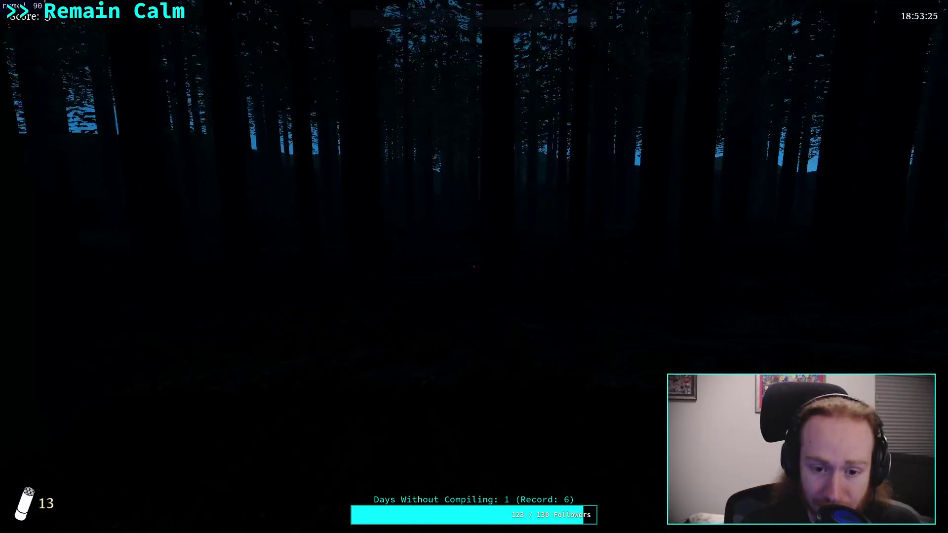
Flash the flashlight briefly, then pause and exit the game to desktop.
key(f)
key(f)
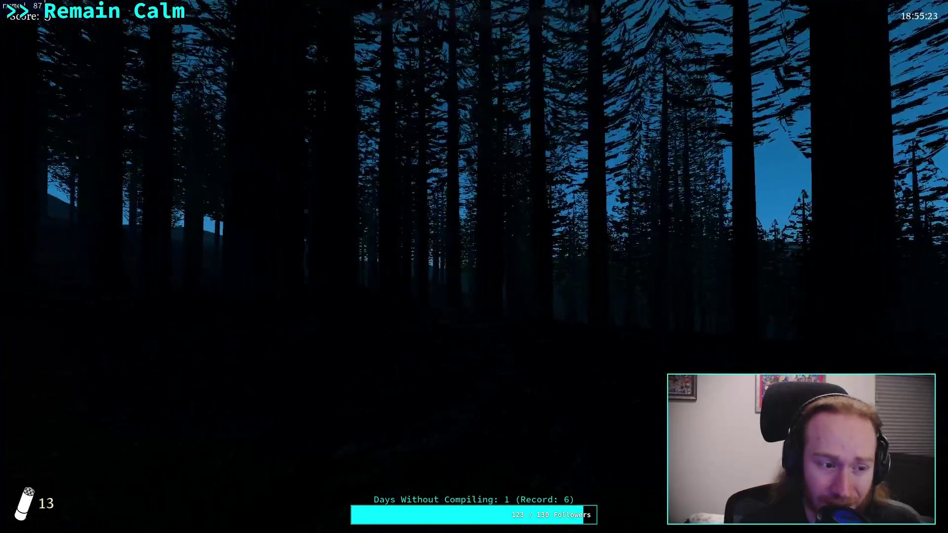
key(f)
key(f)
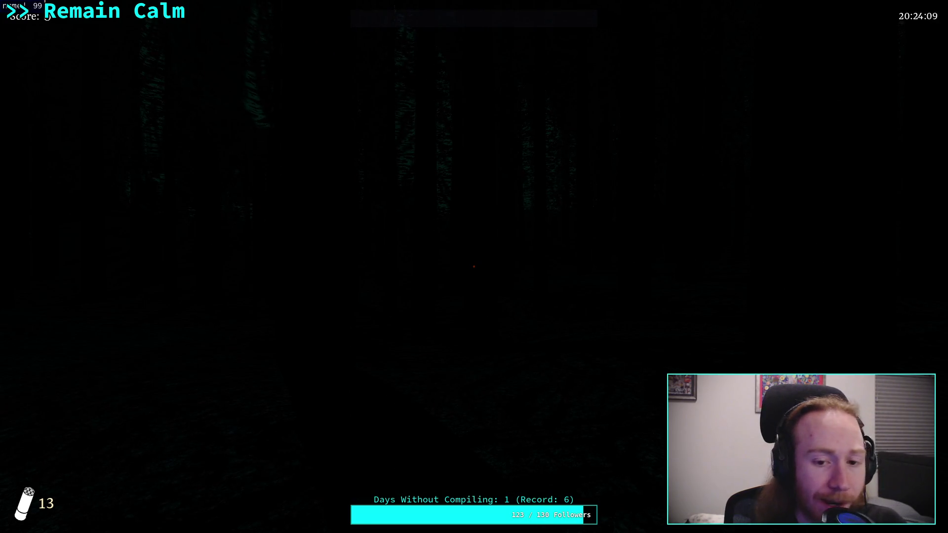
key(Escape)
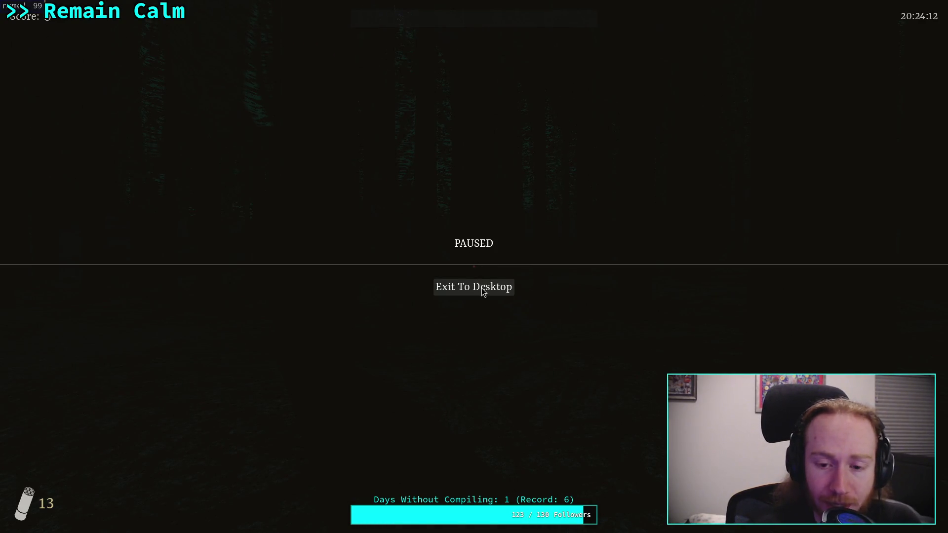
click(483, 291)
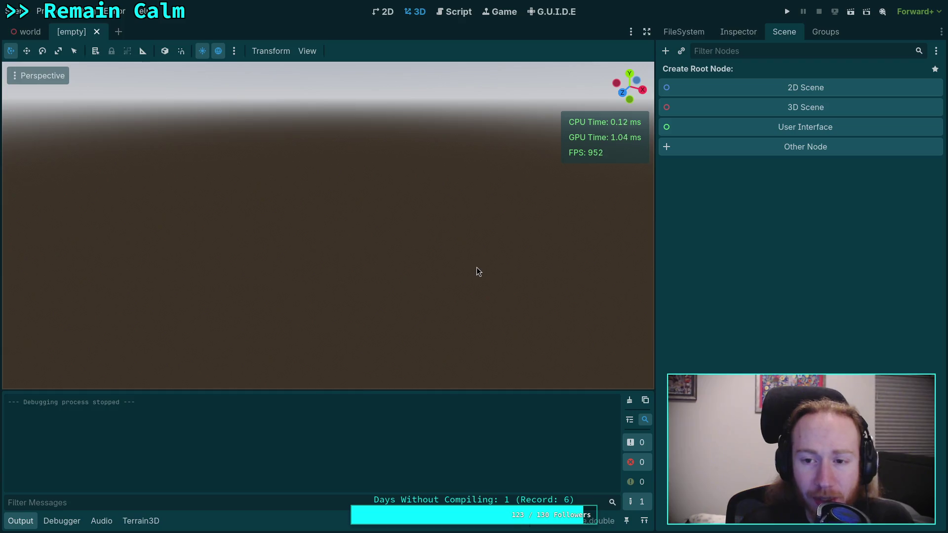
Show the world scene's node tree with the EastForest terrain instancer region.
click(746, 33)
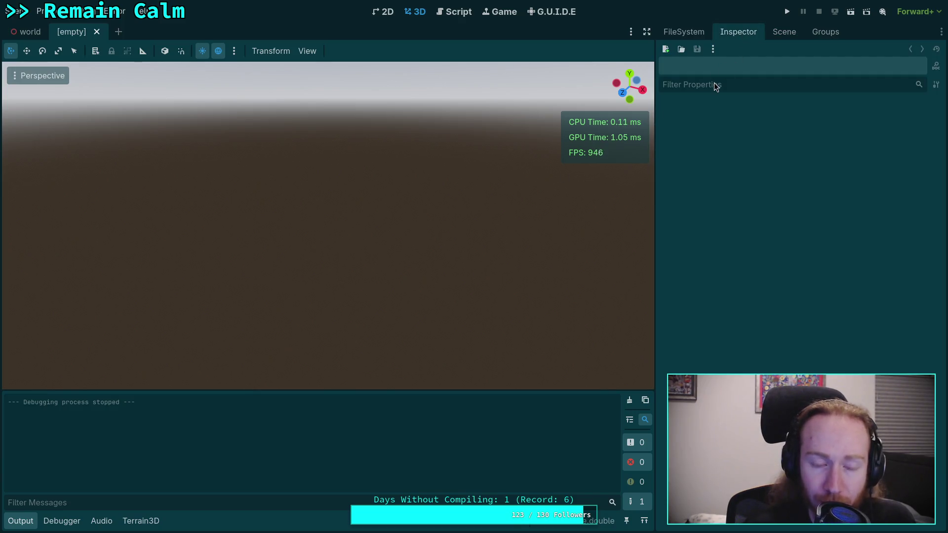
mouse_move(27, 32)
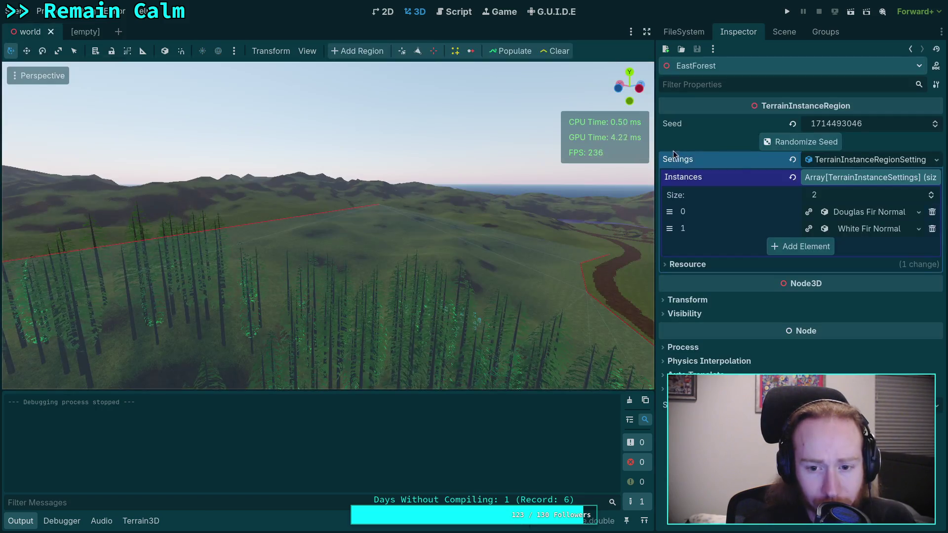
click(784, 31)
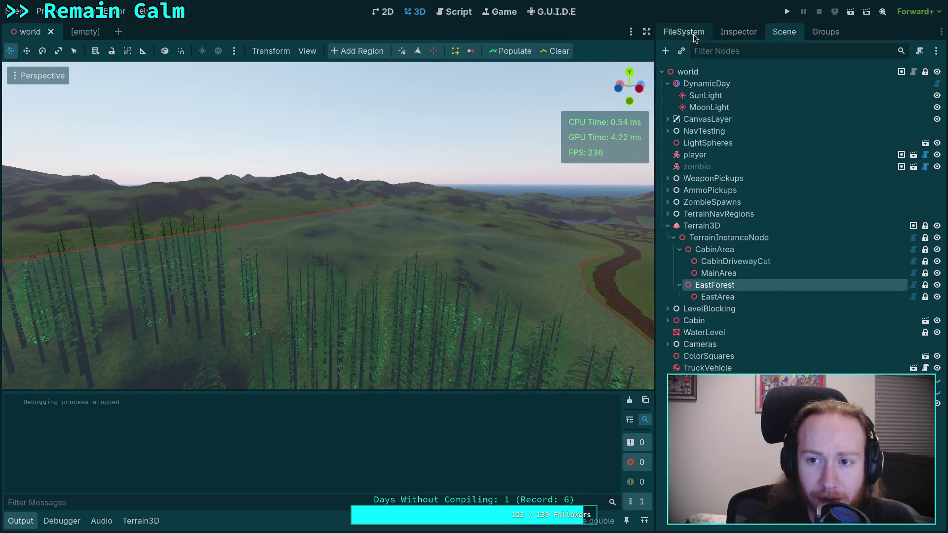
Open WhiteFirA.tscn from scene/plants/tree/white_fir in the FileSystem dock.
click(684, 32)
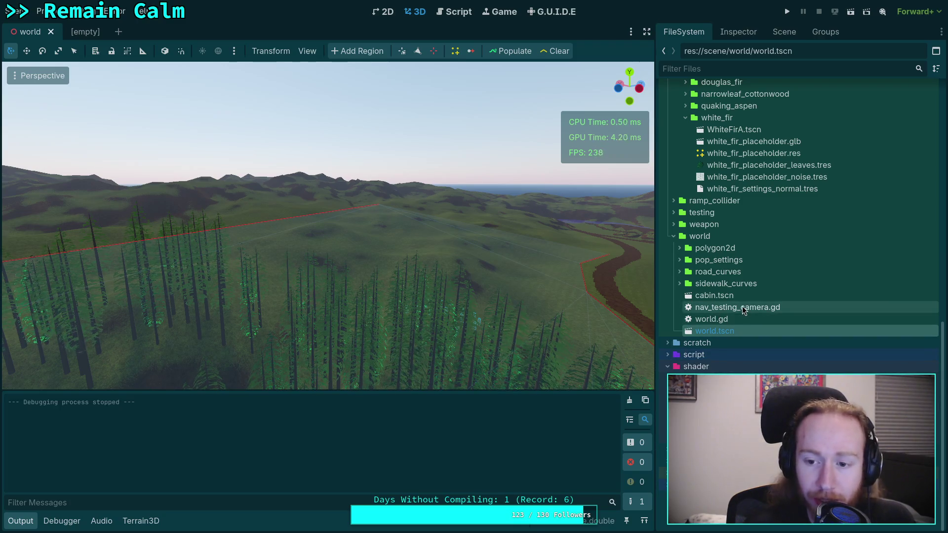
scroll(686, 254, up, 5)
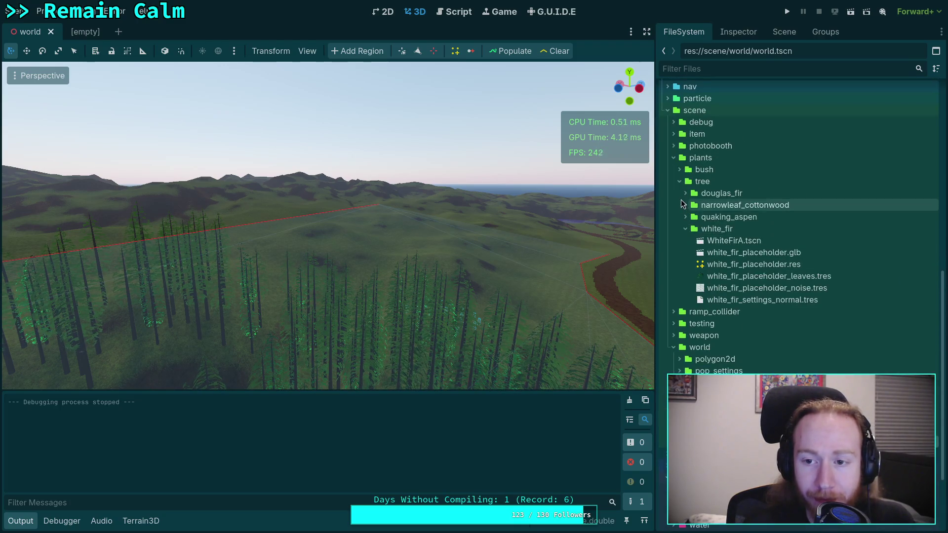
double_click(730, 240)
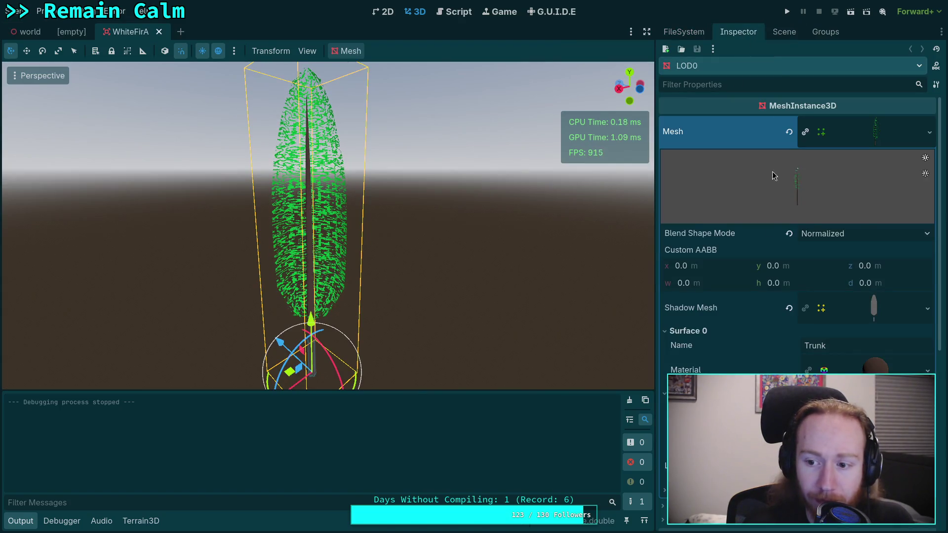
Inspect the LOD0 trunk material and generate a lightmap UV2 unwrap for the white fir mesh.
scroll(840, 318, down, 1)
click(756, 316)
scroll(735, 315, down, 3)
scroll(735, 315, up, 3)
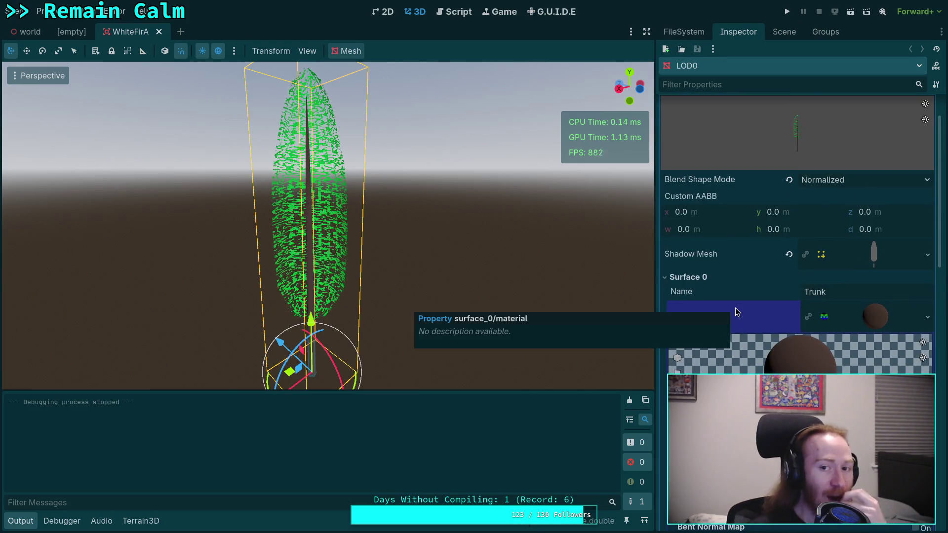
click(355, 51)
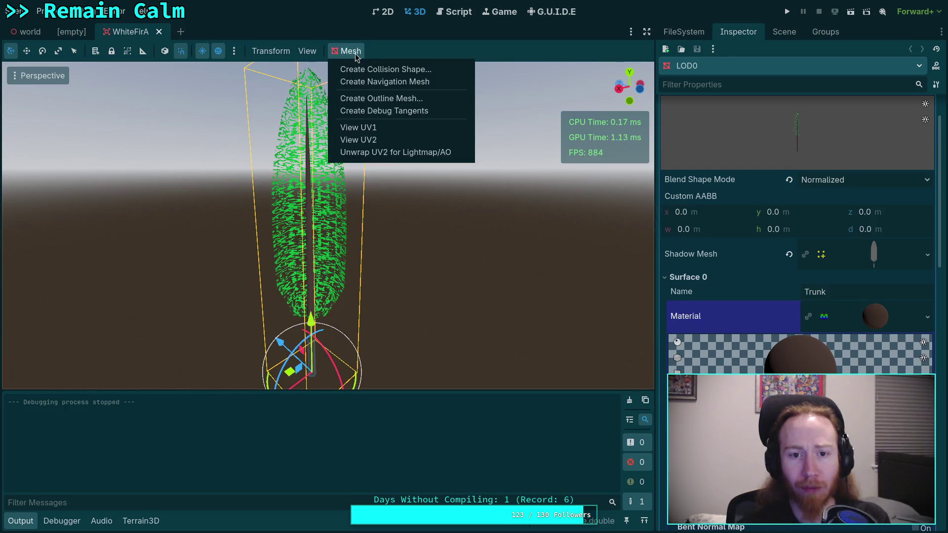
click(393, 154)
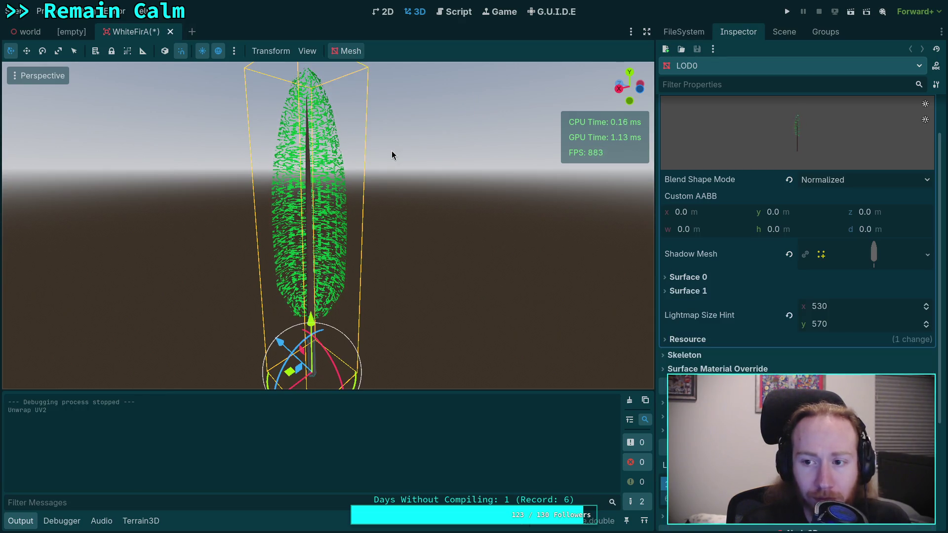
Save the WhiteFirA scene with its new UV2 unwrap.
scroll(770, 197, up, 2)
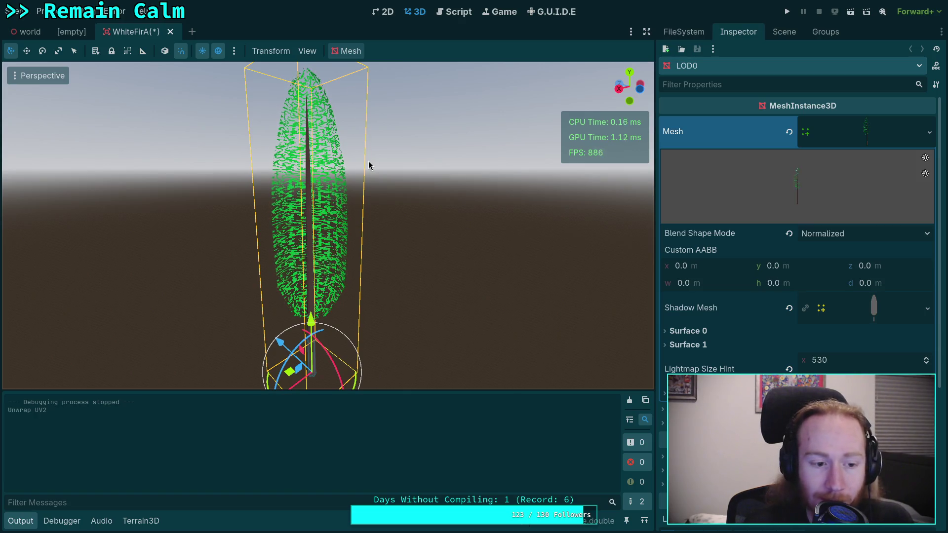
key(ctrl+s)
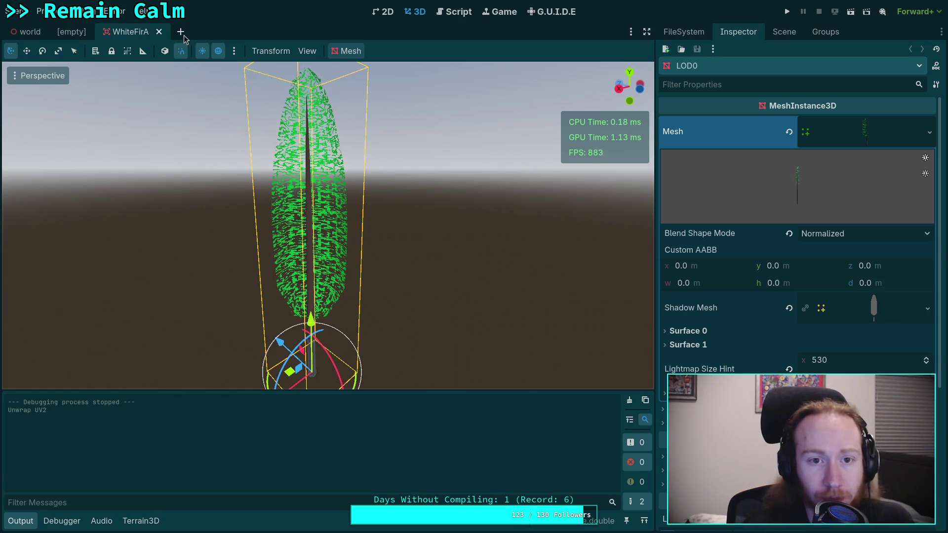
click(347, 51)
Check the white fir's UV2 layout, dismiss it, and close the WhiteFirA tab.
click(377, 141)
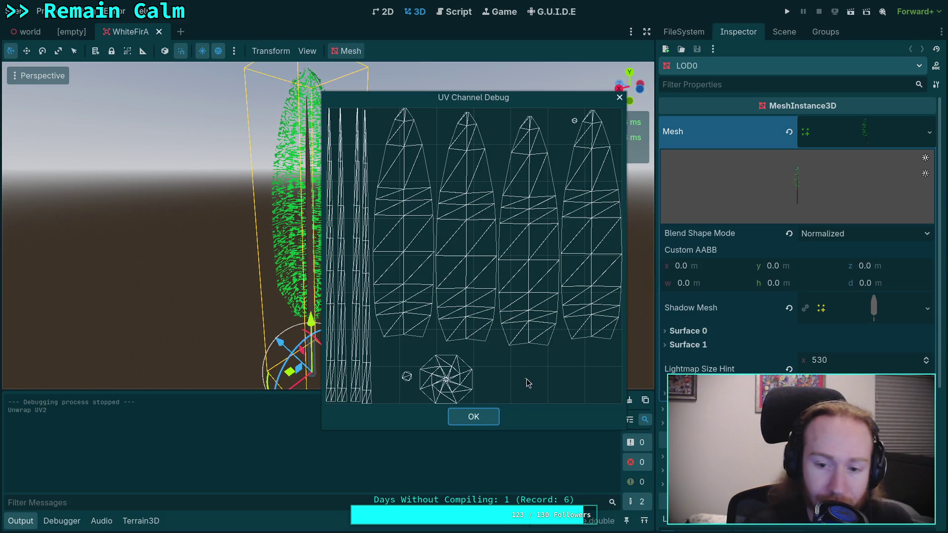
click(472, 417)
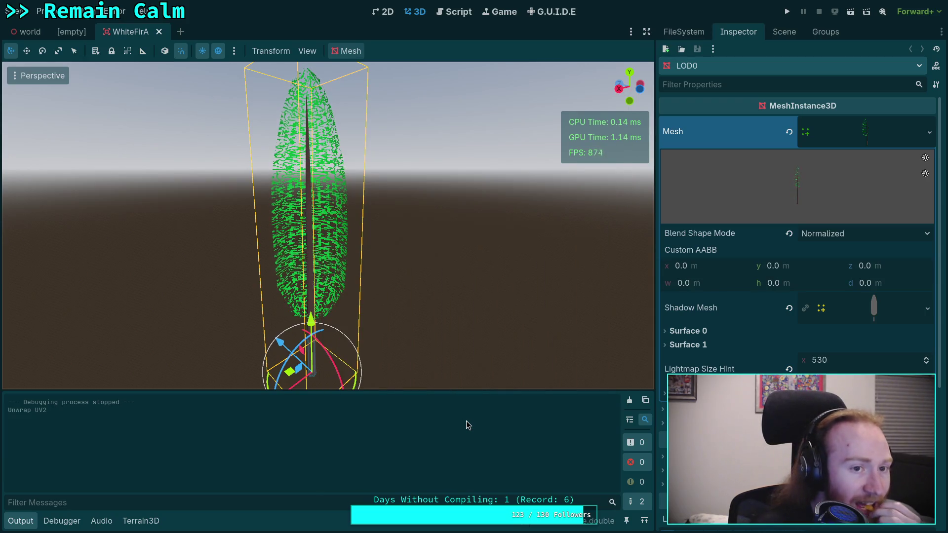
click(159, 32)
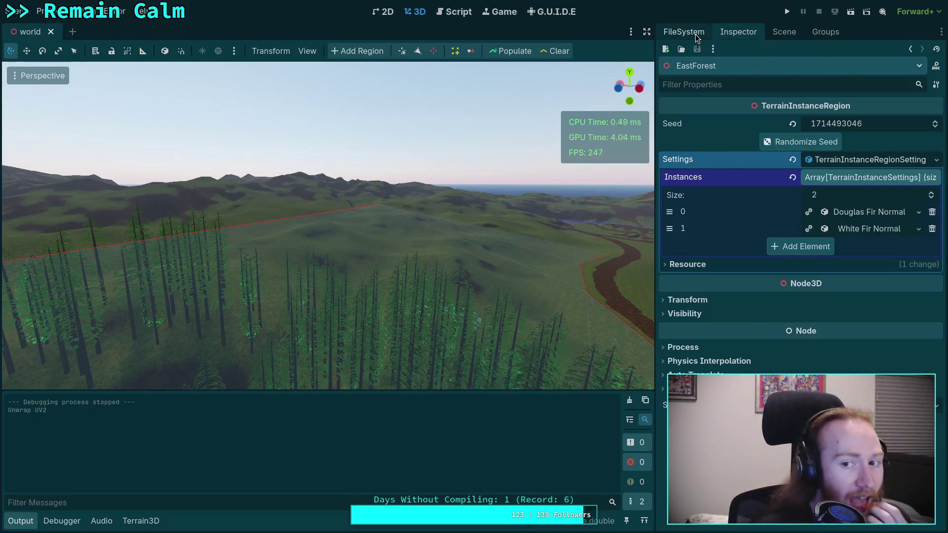
Open DouglasFirA.tscn from the douglas_fir folder and check its UV1 layout.
click(694, 34)
scroll(714, 307, down, 10)
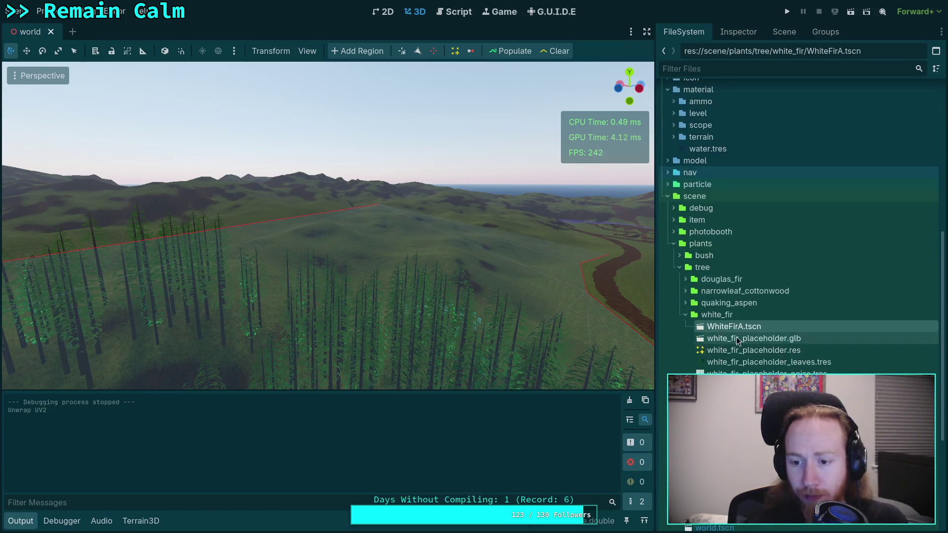
click(685, 279)
double_click(750, 291)
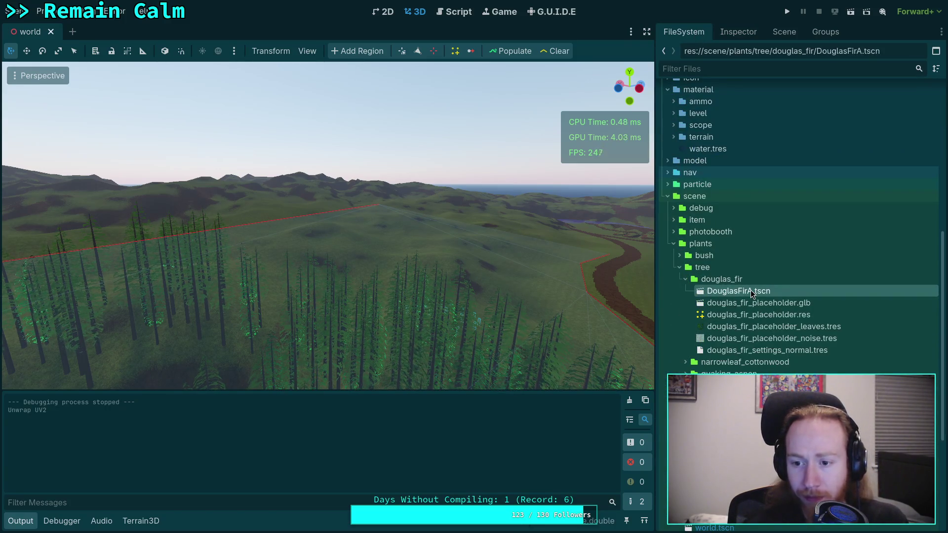
click(348, 51)
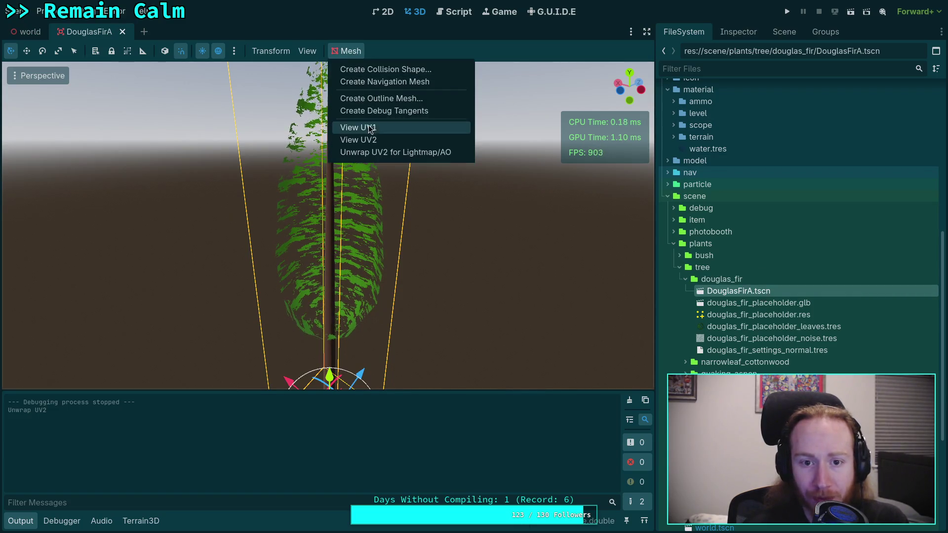
click(363, 126)
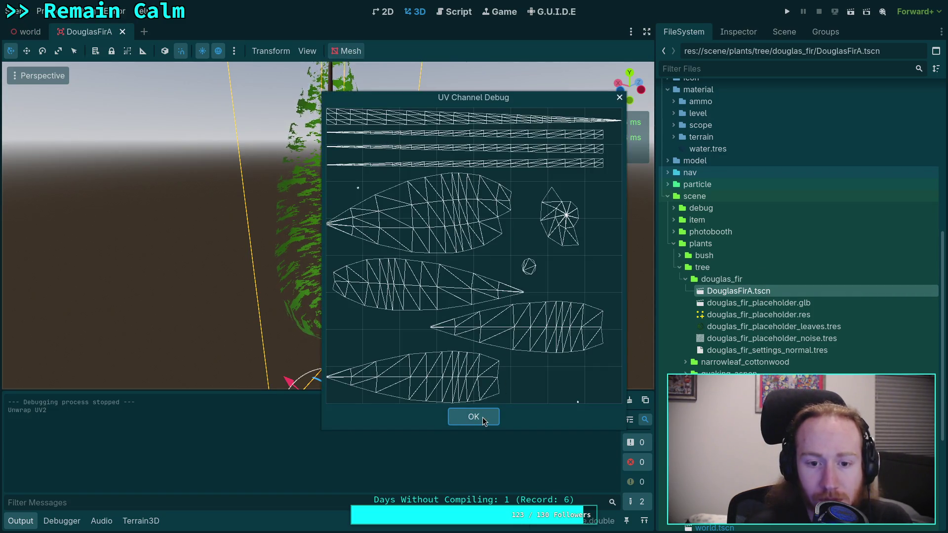
click(477, 417)
Unwrap the Douglas fir mesh's UV2 for lightmaps, verify it, save, and close the scene.
click(353, 51)
click(380, 153)
click(348, 51)
click(363, 140)
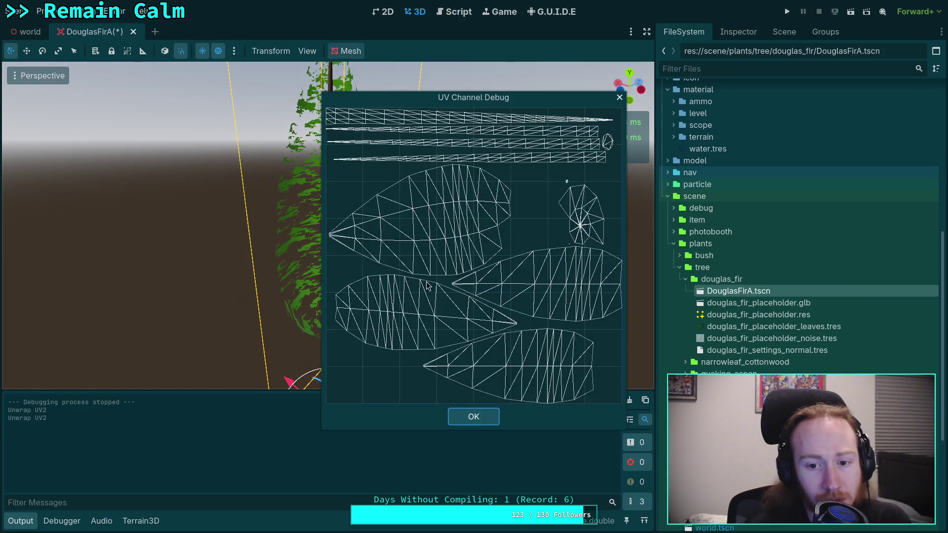
click(486, 416)
key(ctrl+s)
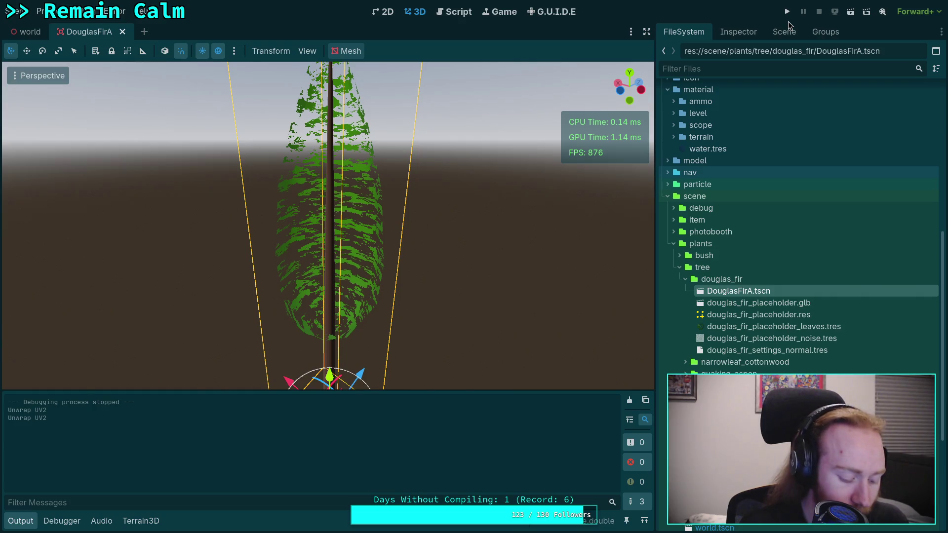
key(ctrl+shift+w)
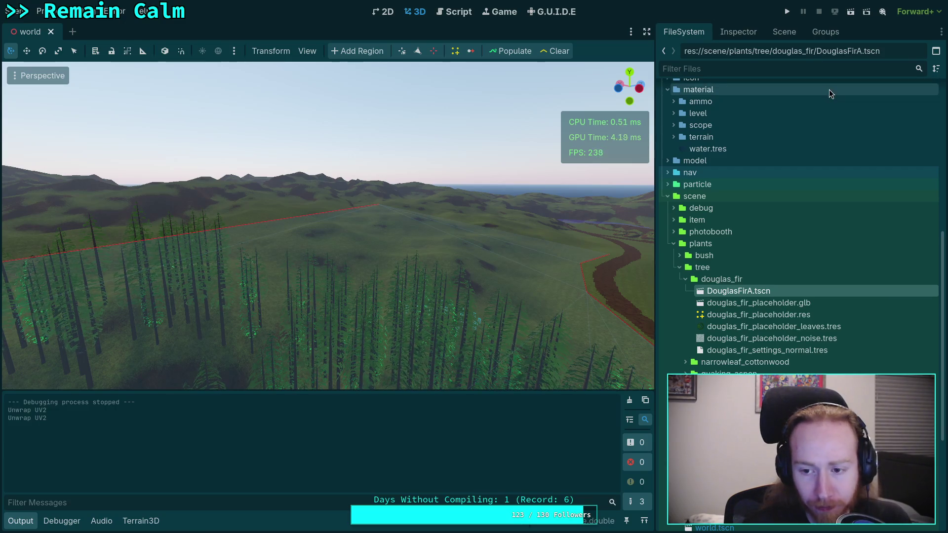
click(787, 32)
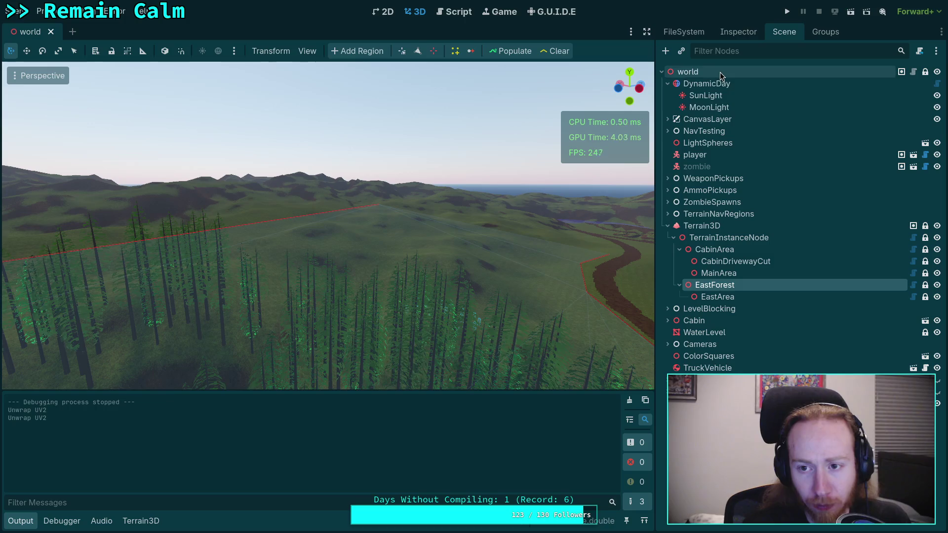
Set DynamicDay's Initial Time to 0.7613 for dusk lighting around 18:16.
click(711, 83)
click(738, 32)
drag(841, 156, 896, 157)
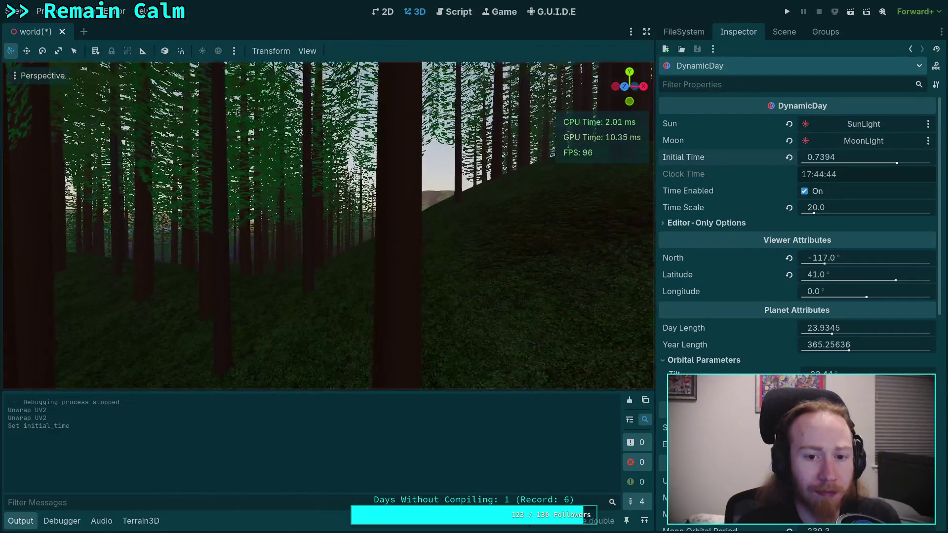
mouse_move(859, 159)
mouse_down()
mouse_move(849, 159)
mouse_move(858, 159)
mouse_up()
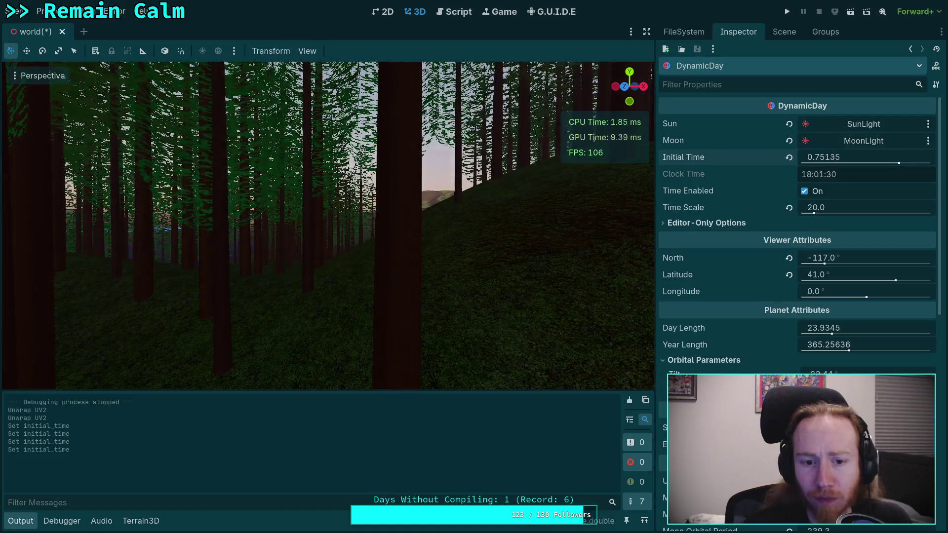
drag(891, 163, 893, 163)
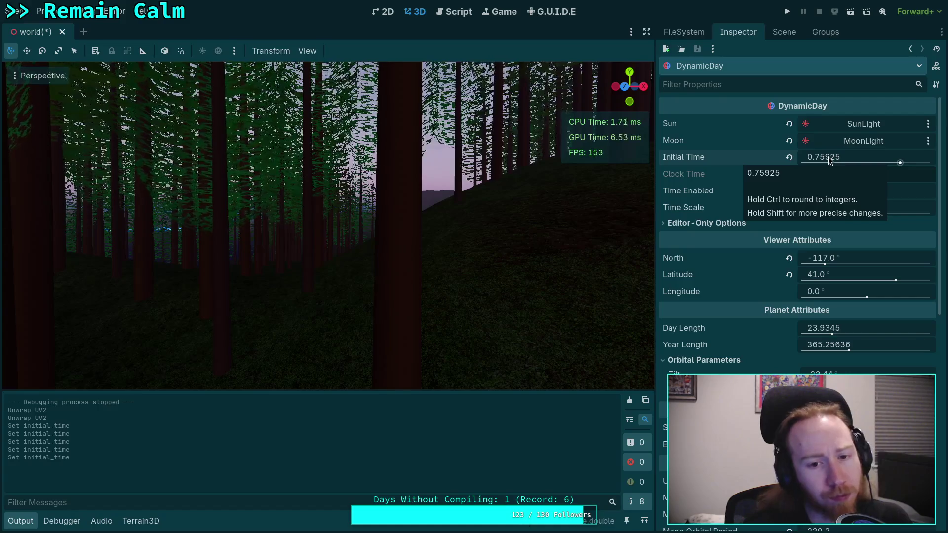
drag(835, 162, 902, 167)
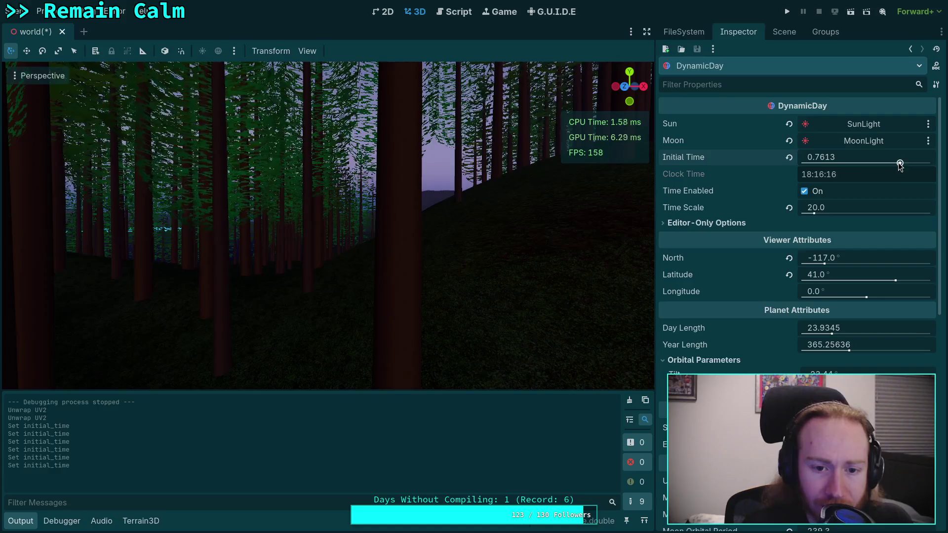
Fly the viewport camera through the dusk-lit forest.
right_click(247, 177)
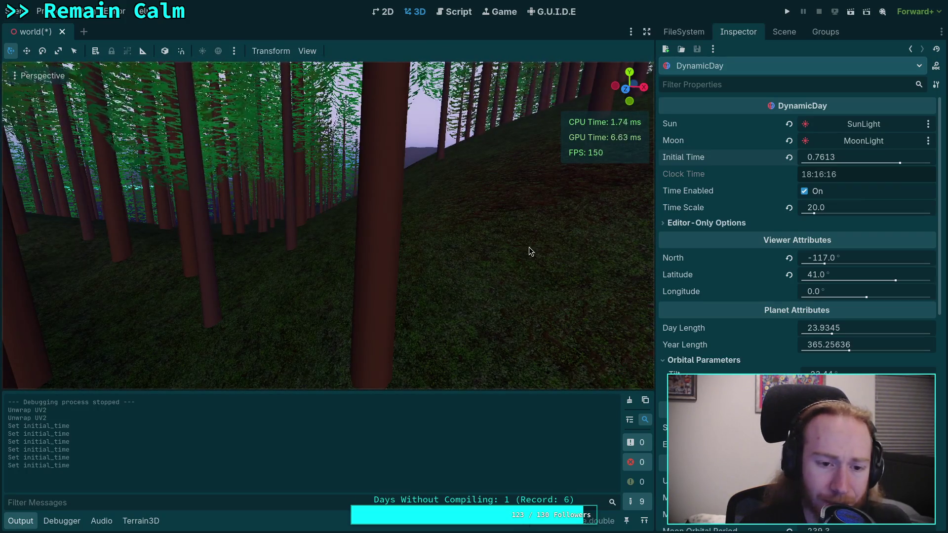
right_click(451, 254)
key(w)
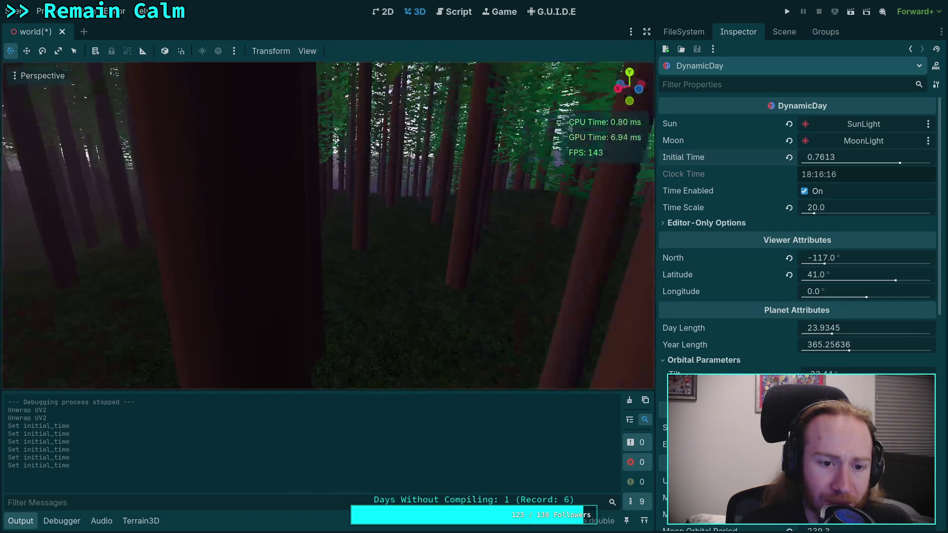
key(w)
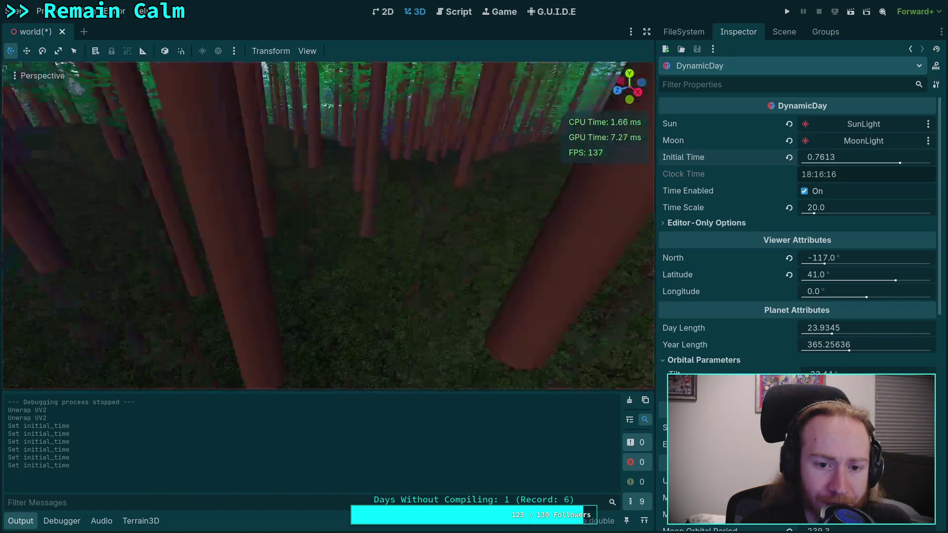
key(w)
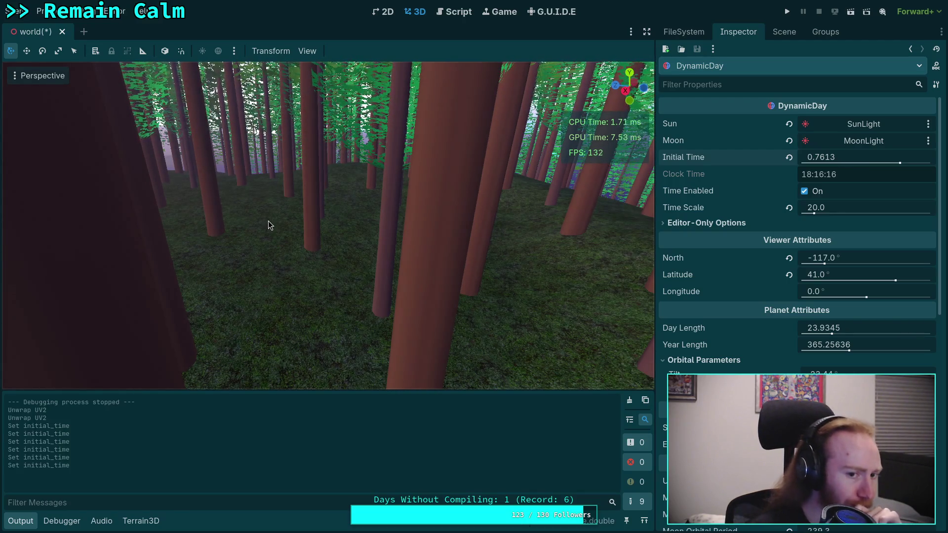
mouse_move(268, 221)
mouse_down()
mouse_move(222, 225)
mouse_move(265, 211)
mouse_up()
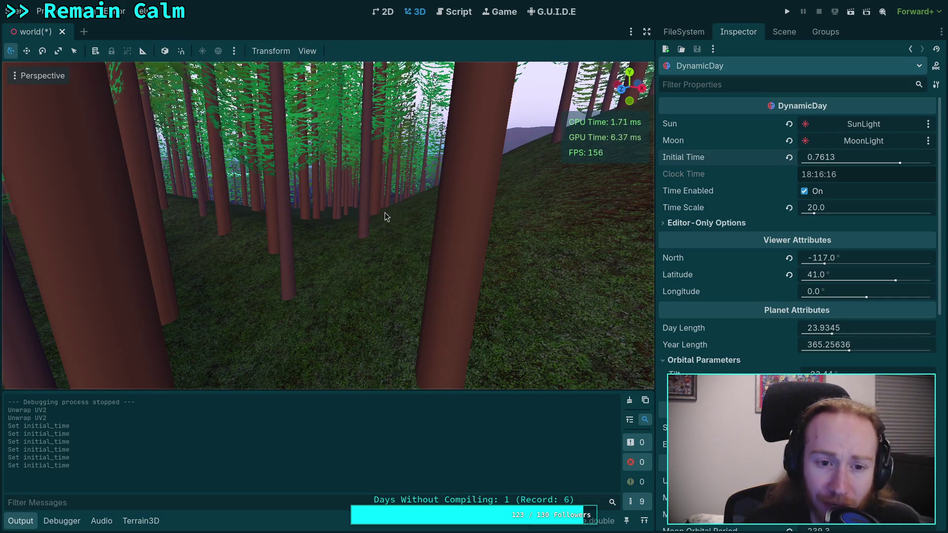
right_click(421, 211)
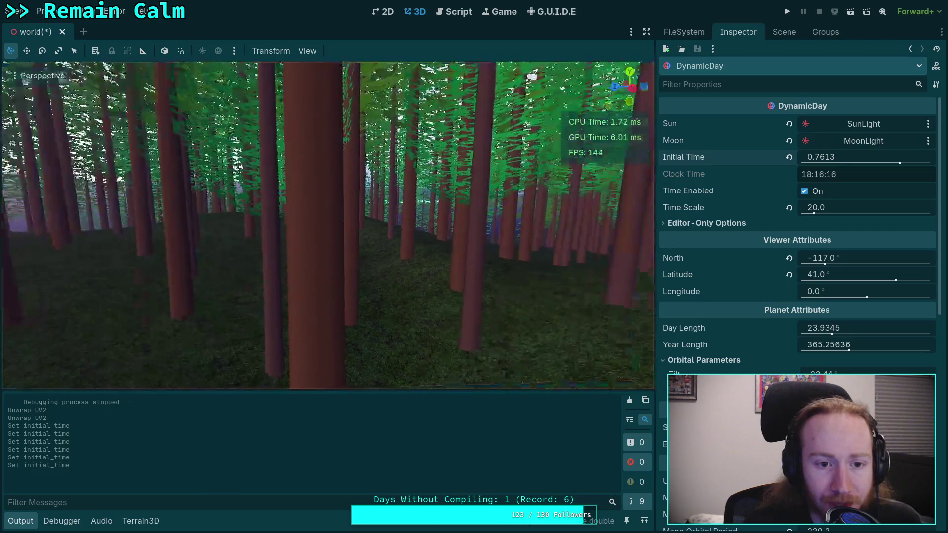
key(w)
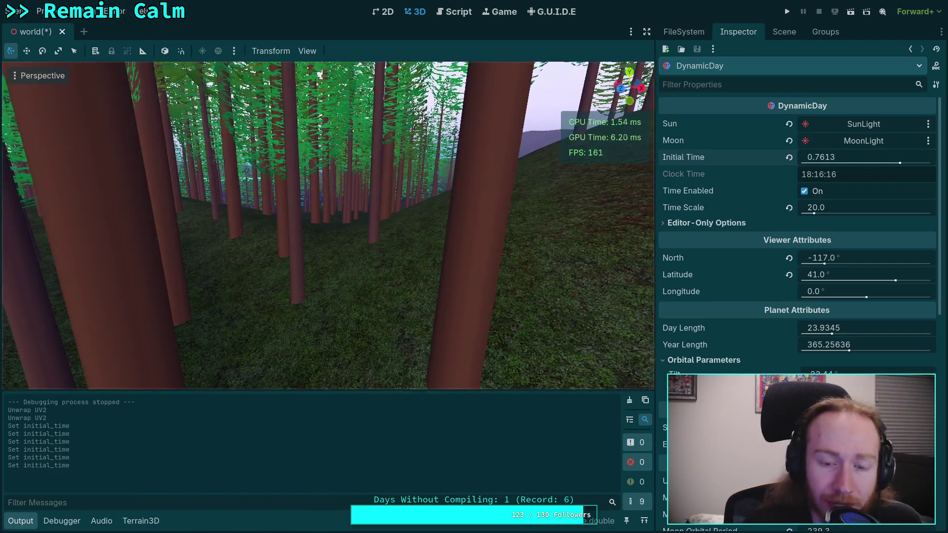
right_click(422, 211)
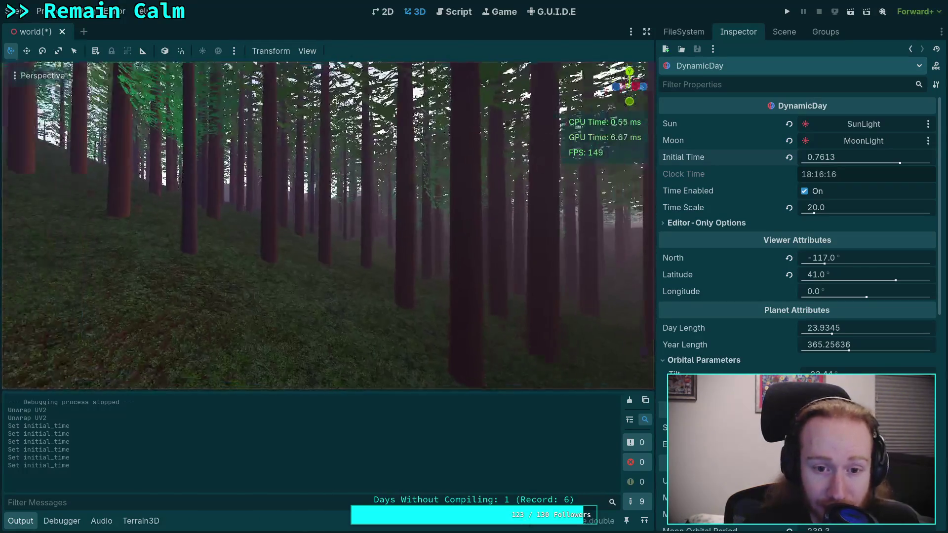
key(w)
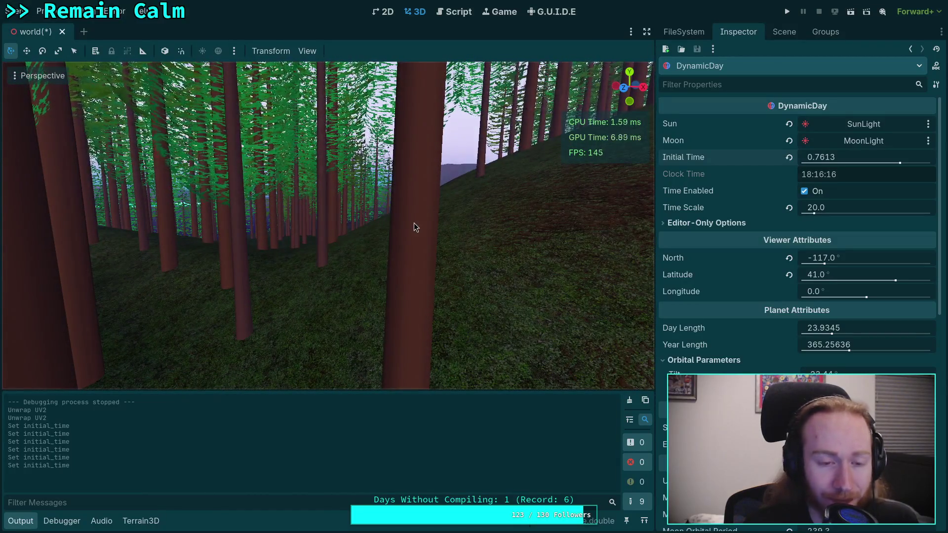
right_click(290, 266)
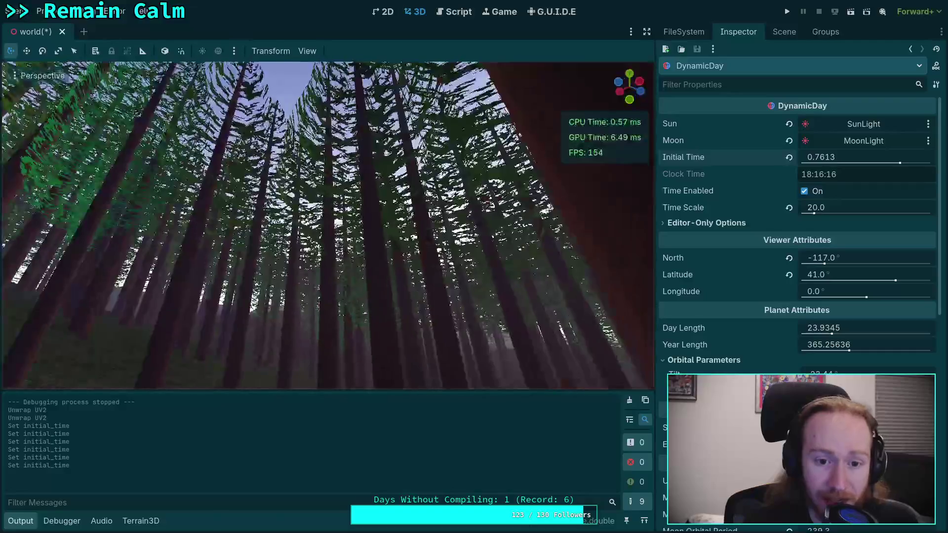
drag(290, 266, 290, 316)
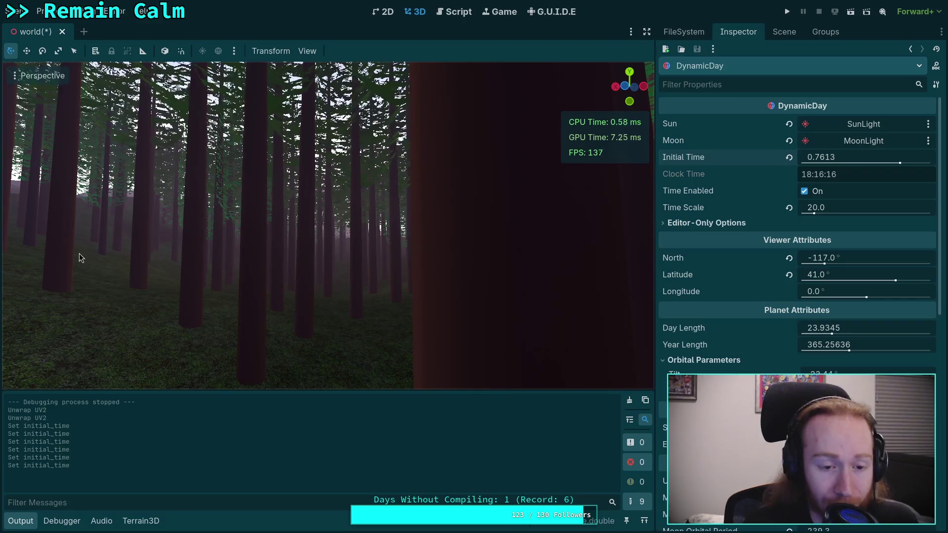
mouse_move(354, 289)
mouse_down()
mouse_move(313, 264)
mouse_move(270, 264)
mouse_up()
key(w)
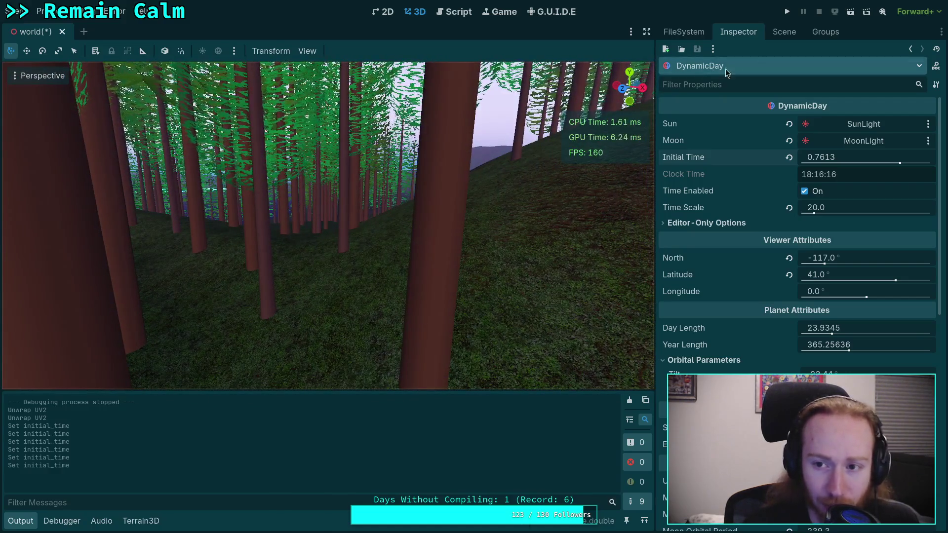
Open DouglasFirA.tscn and show its LOD0 mesh properties in the Inspector.
click(784, 32)
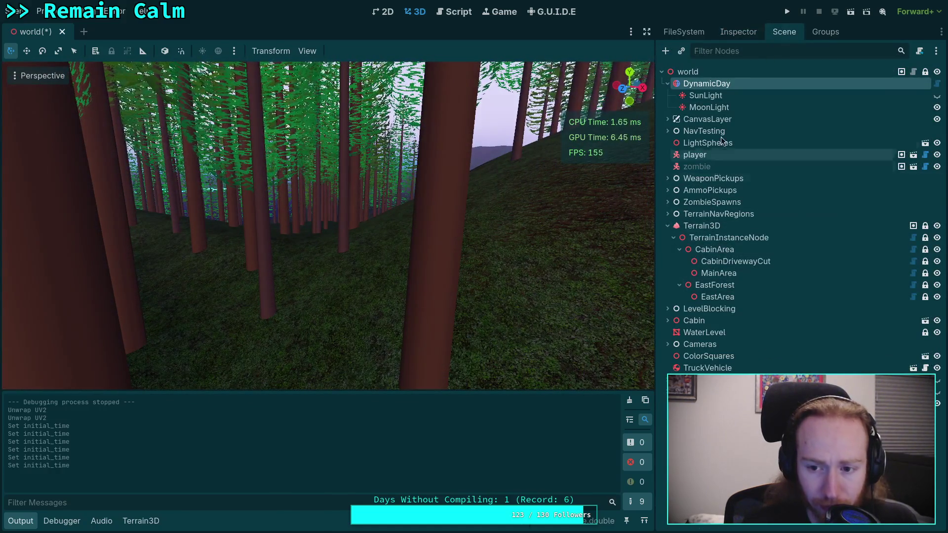
click(666, 32)
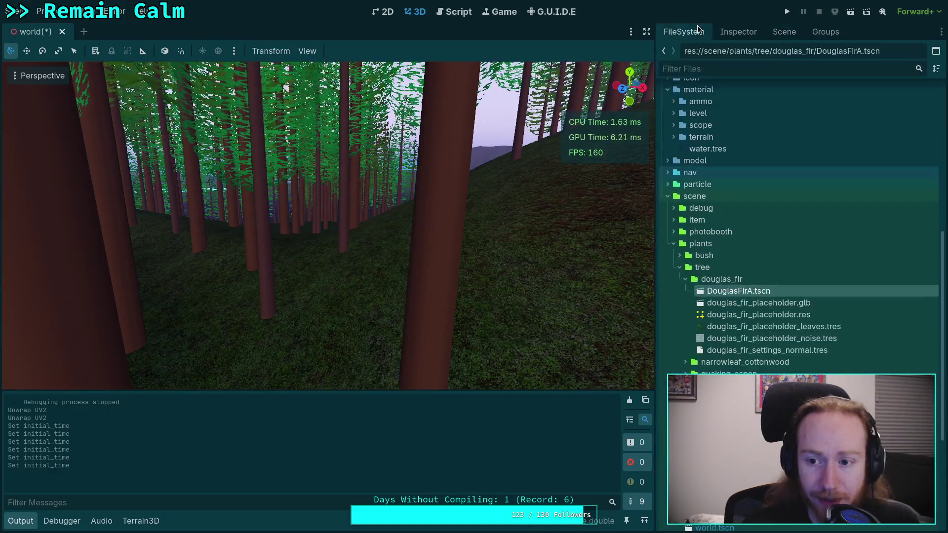
double_click(724, 290)
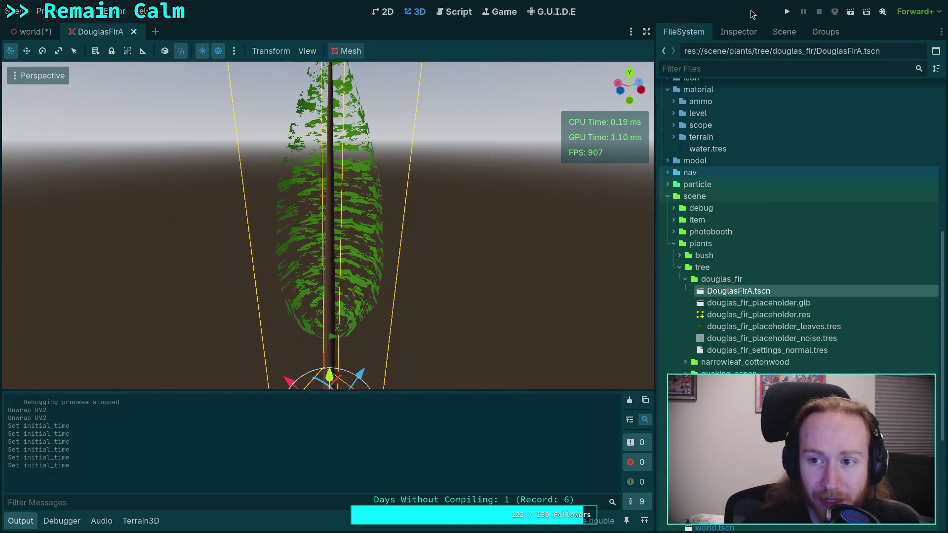
click(784, 31)
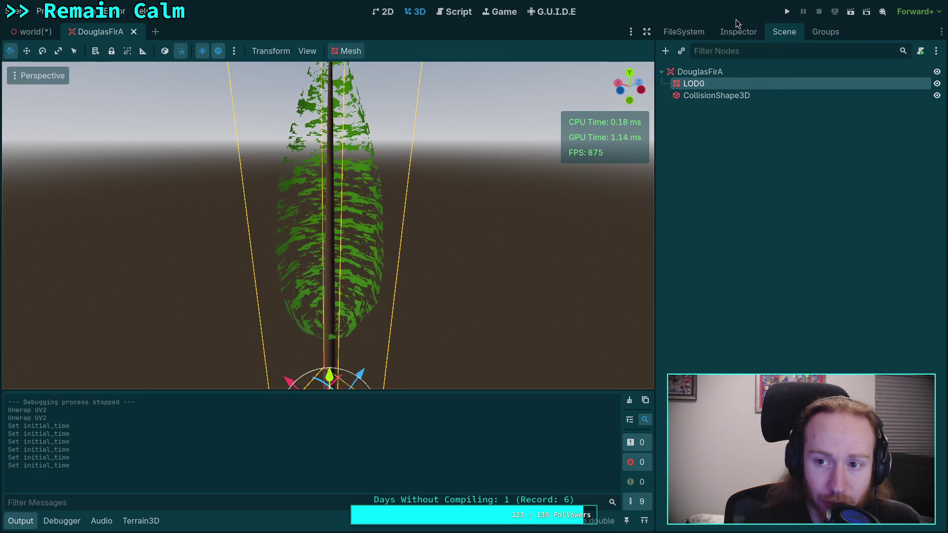
click(737, 31)
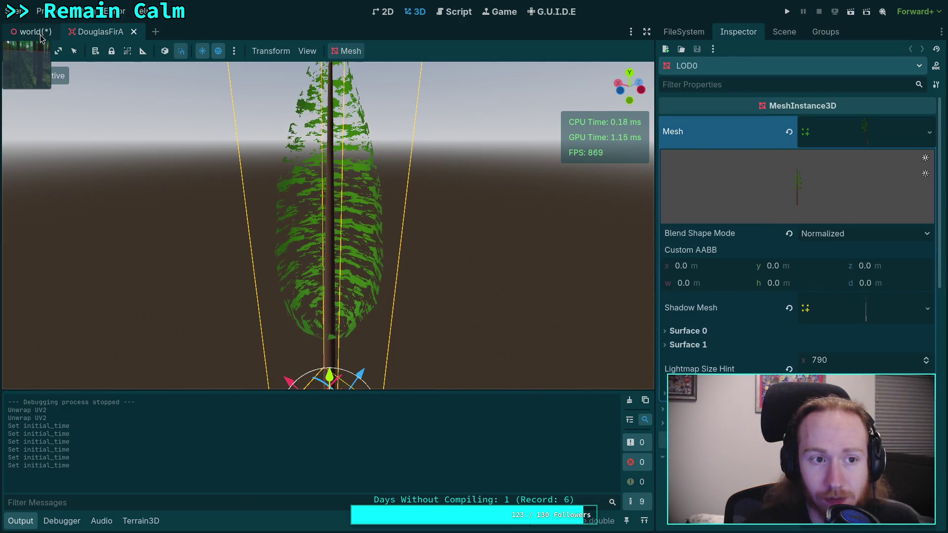
key(ctrl+Tab)
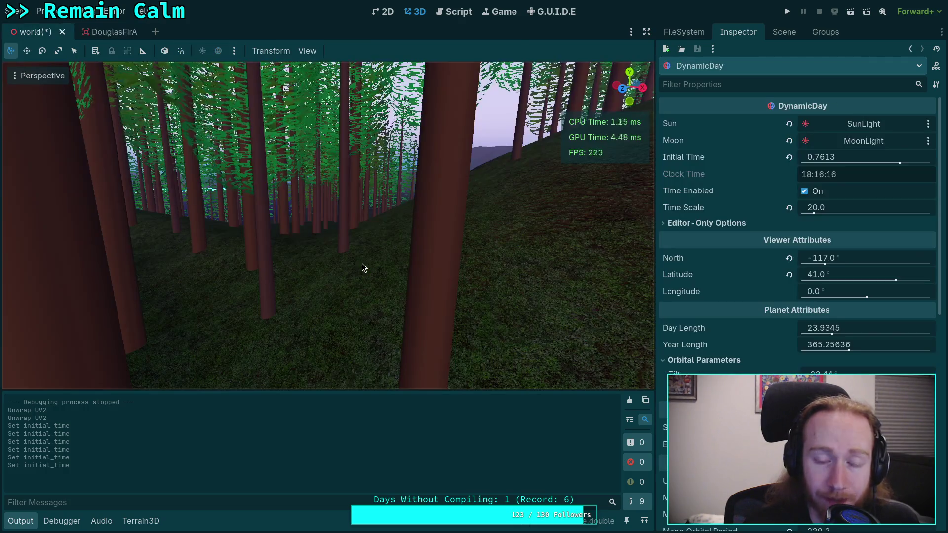
click(107, 31)
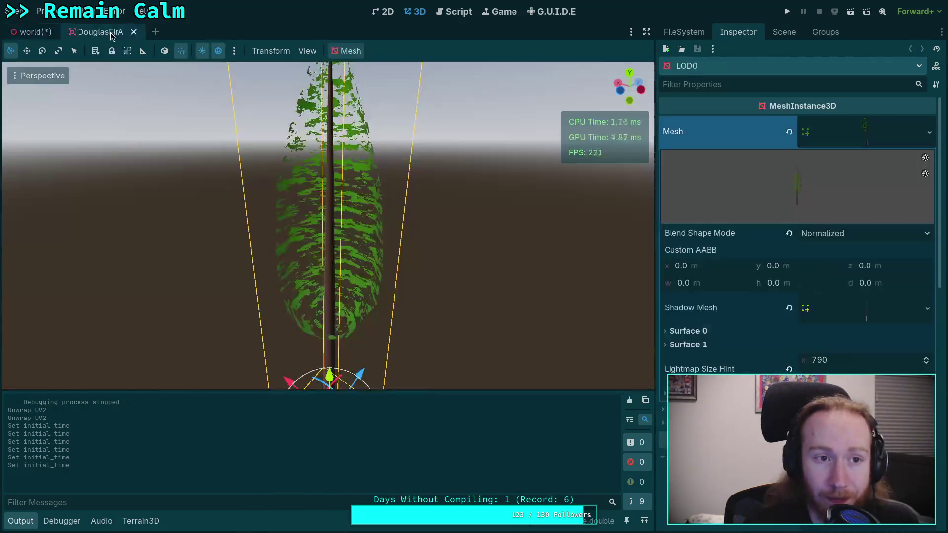
Reveal the LOD0 geometry settings and save the DouglasFirA scene.
click(856, 126)
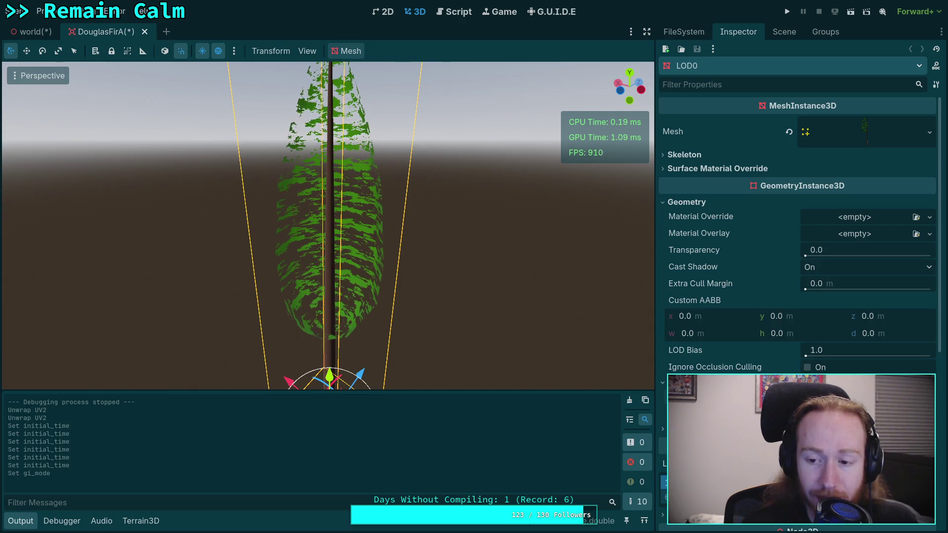
key(ctrl+s)
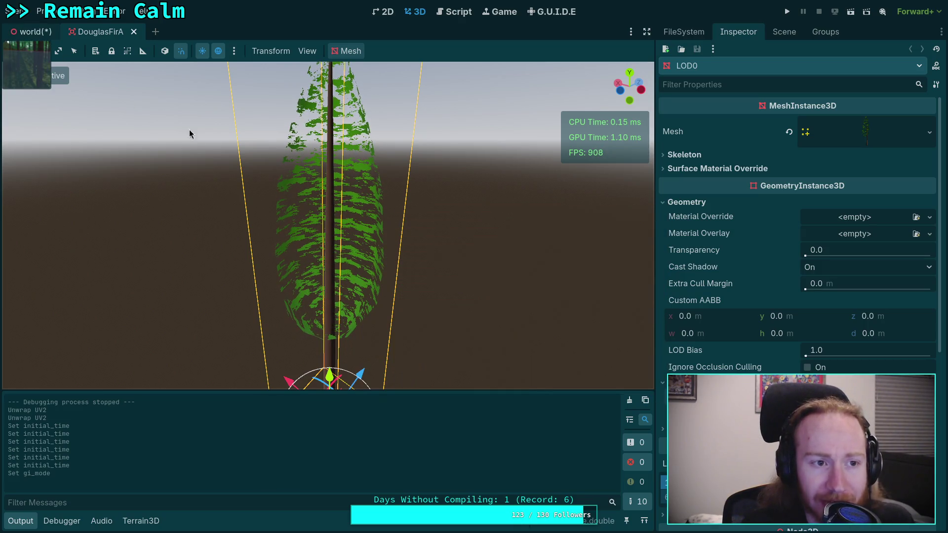
key(ctrl+Tab)
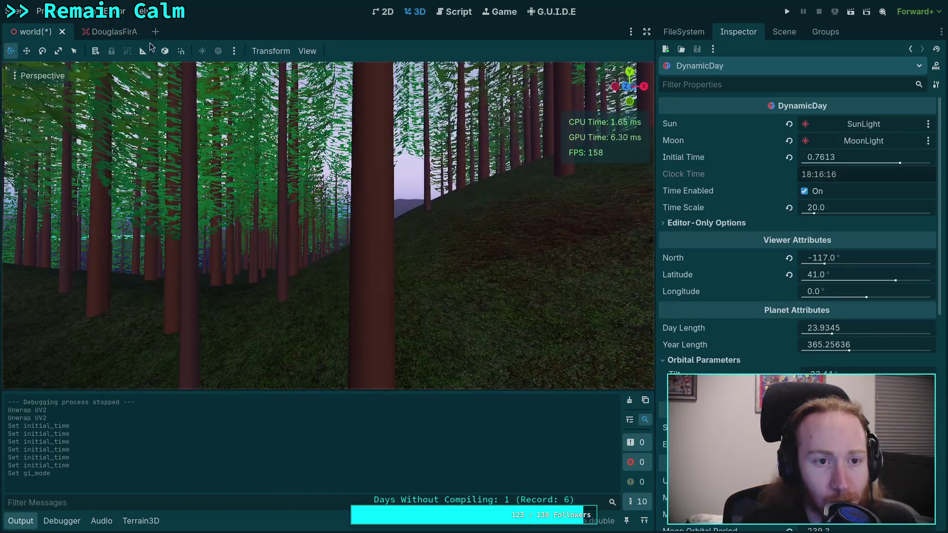
key(ctrl+Tab)
Set the LOD0 tree mesh's GI Mode back to Static.
scroll(742, 335, down, 6)
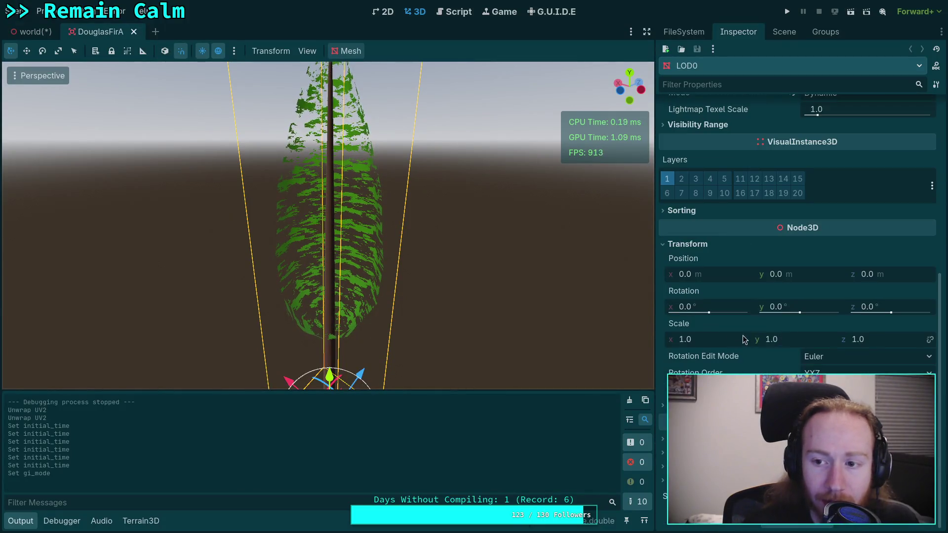
scroll(742, 336, up, 3)
click(790, 256)
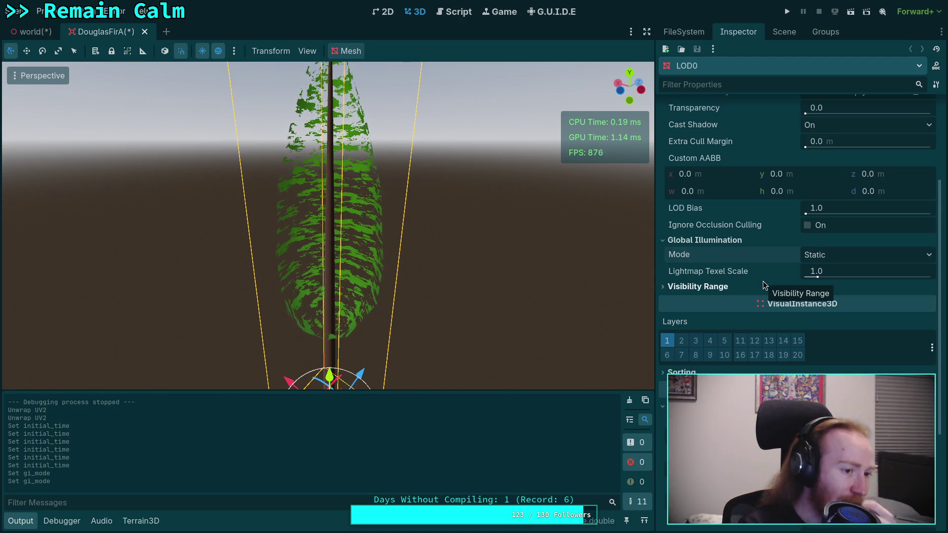
scroll(763, 286, down, 5)
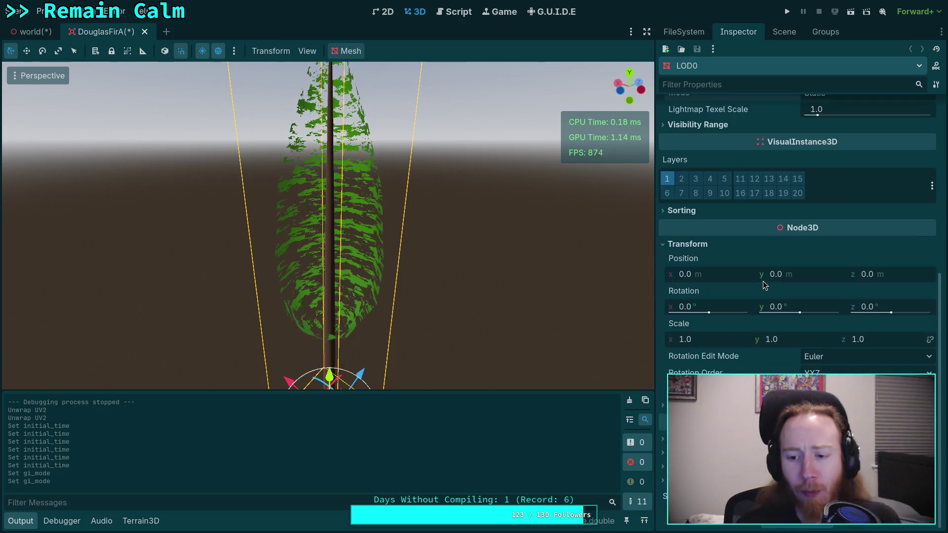
scroll(767, 301, up, 5)
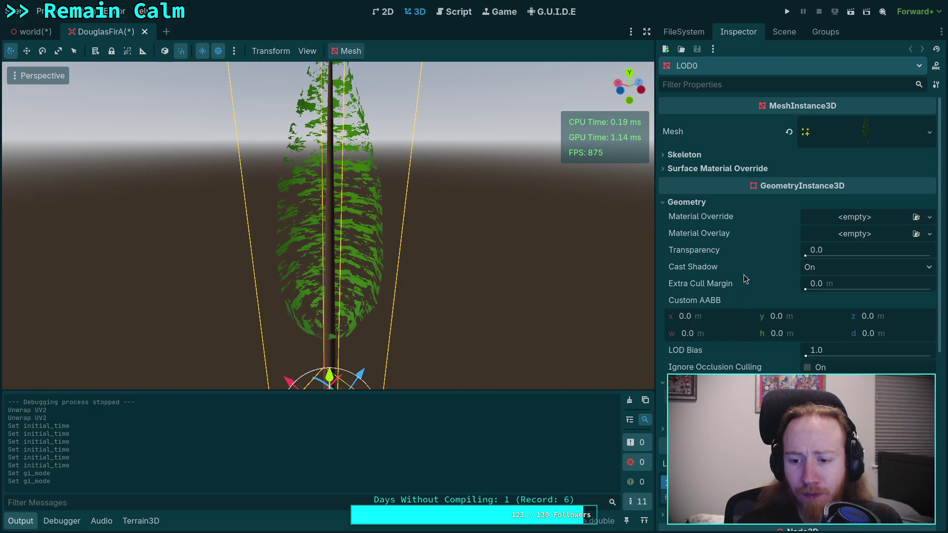
mouse_move(744, 267)
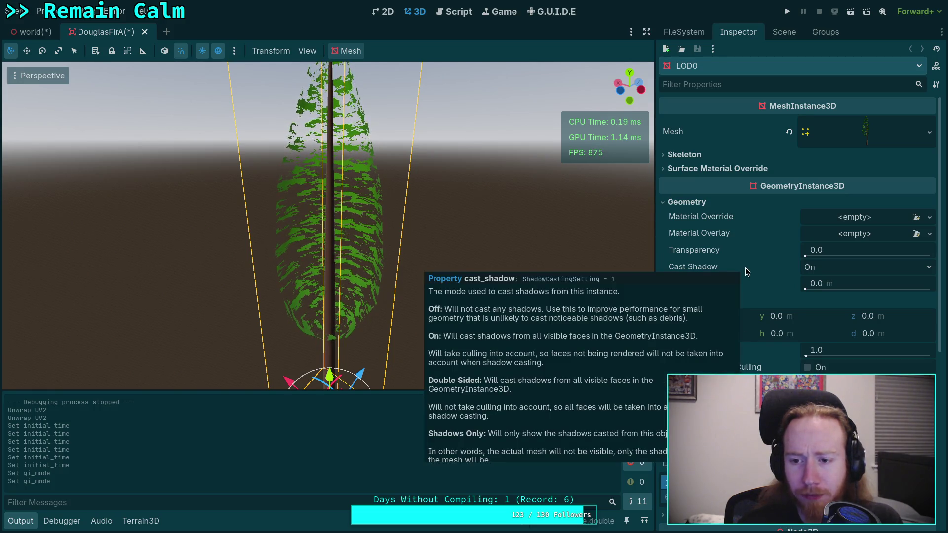
mouse_move(796, 301)
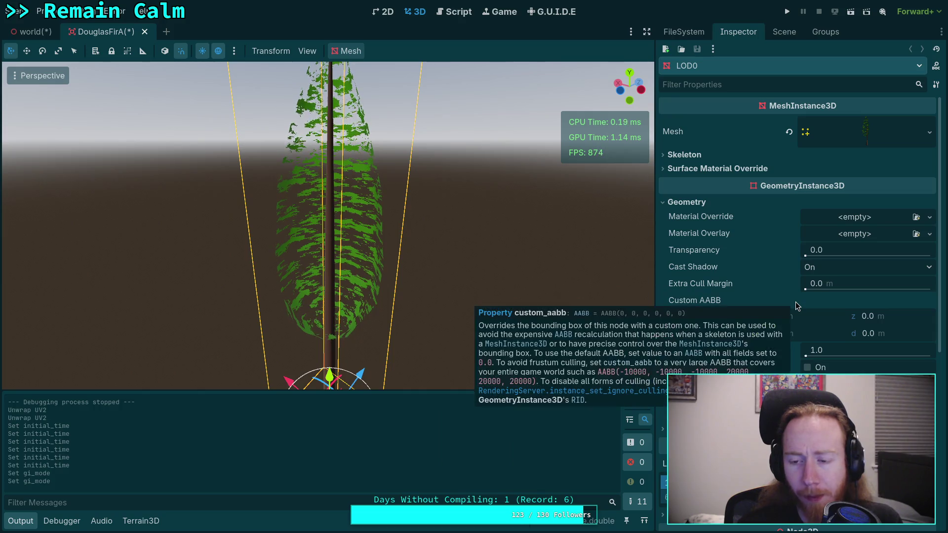
click(662, 428)
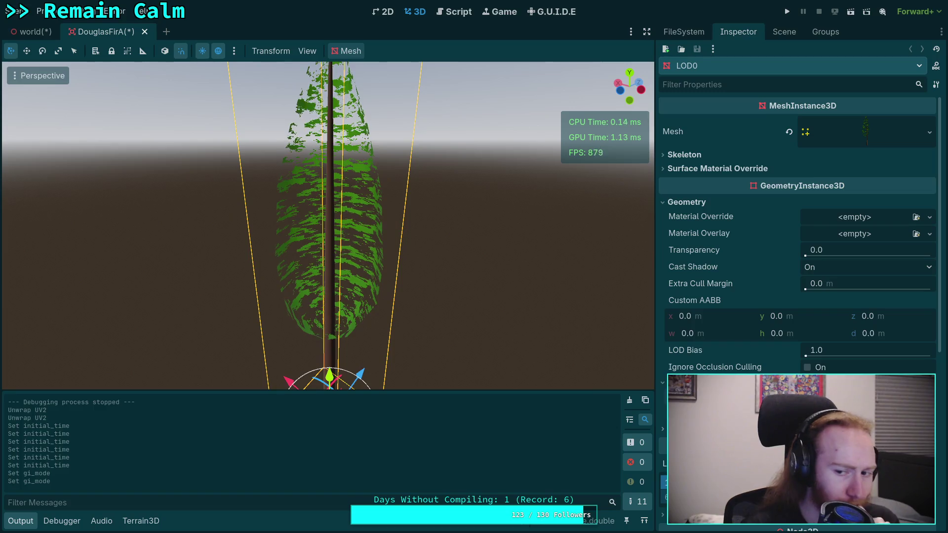
Close DouglasFirA with Don't Save and show the world scene's node tree.
click(145, 32)
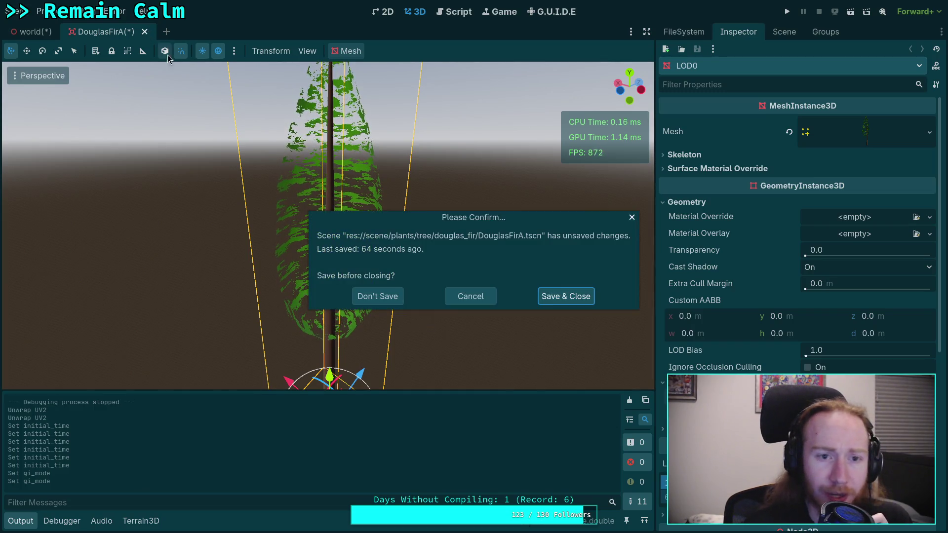
click(383, 293)
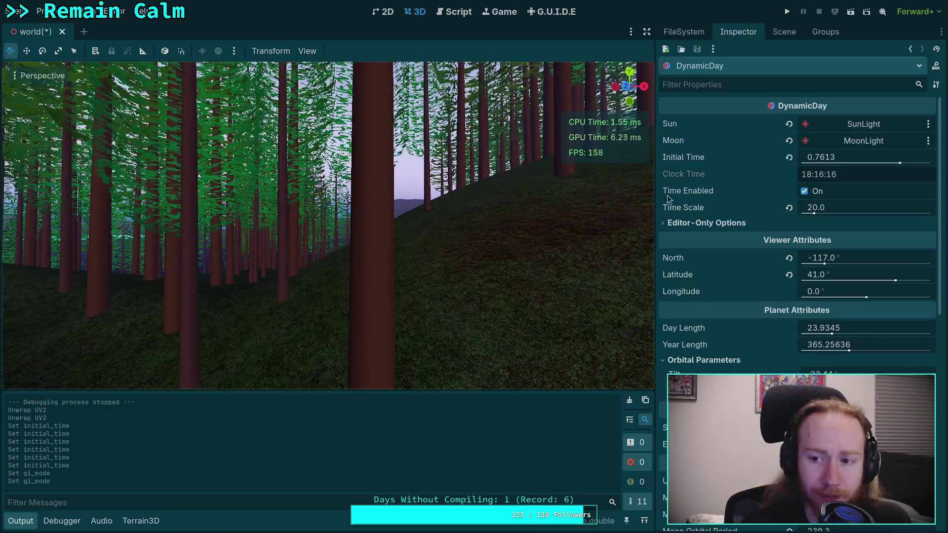
click(784, 31)
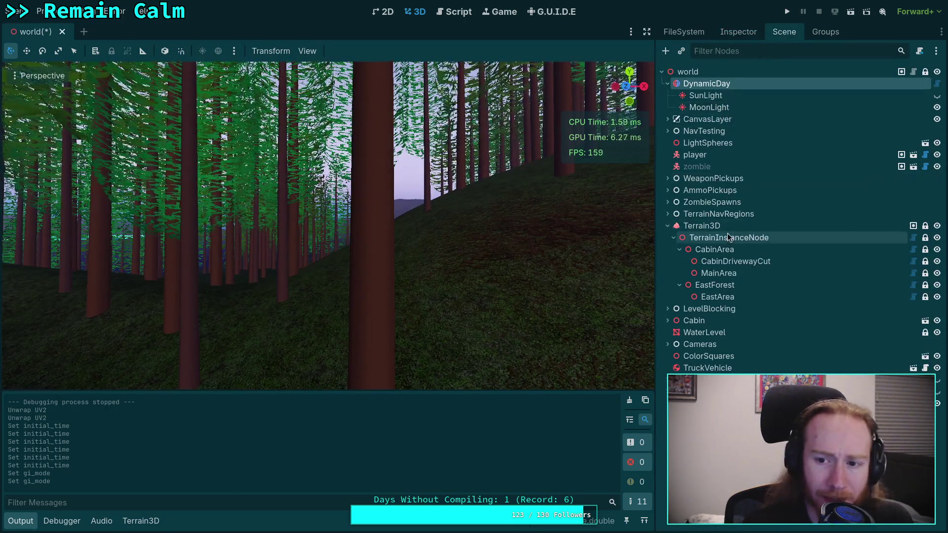
click(701, 225)
click(733, 34)
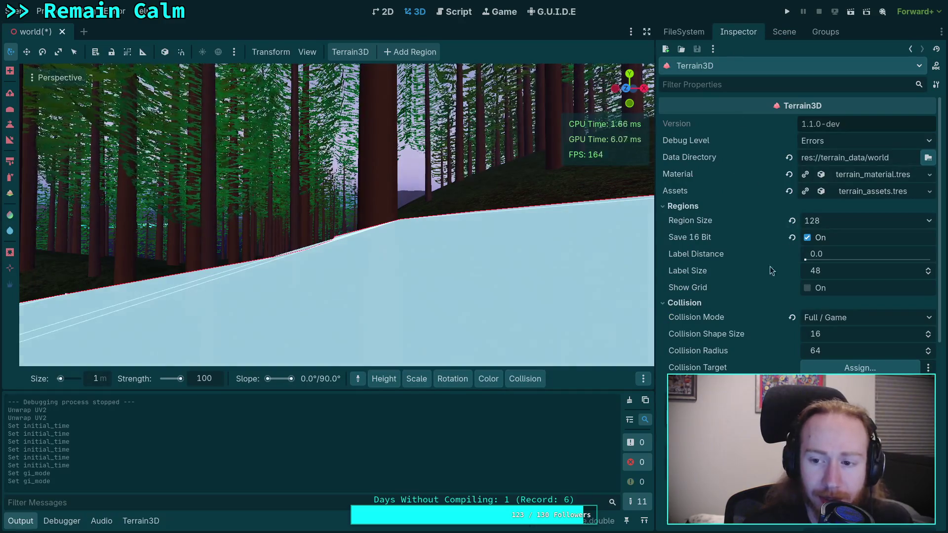
scroll(746, 356, down, 10)
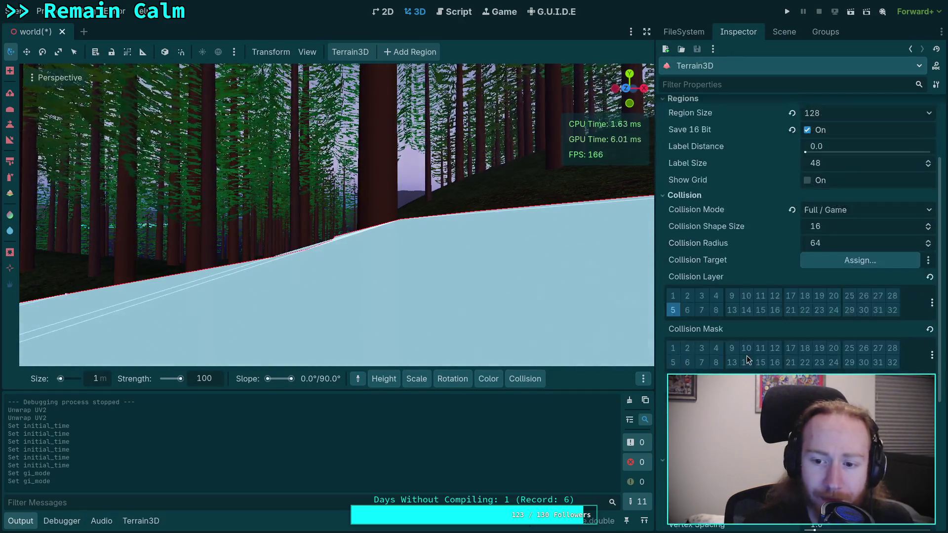
scroll(747, 356, down, 1)
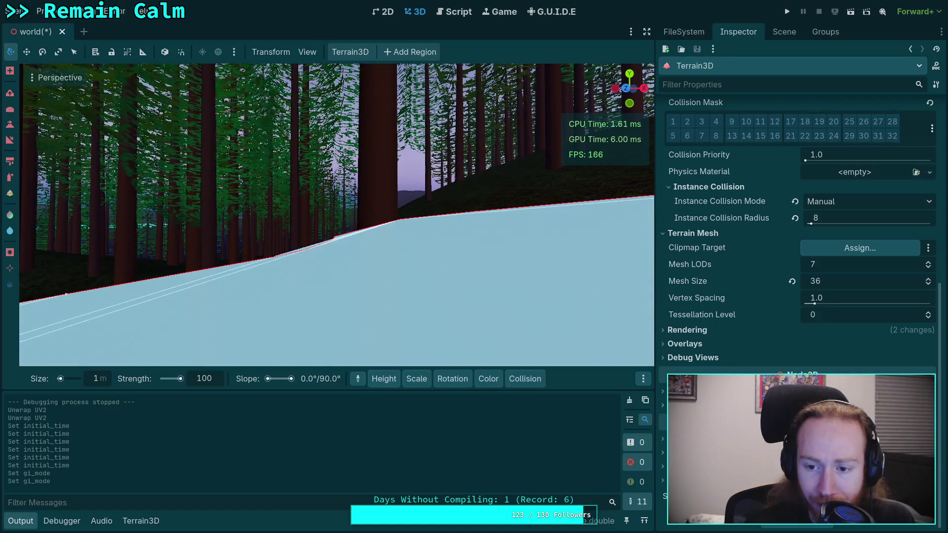
click(718, 333)
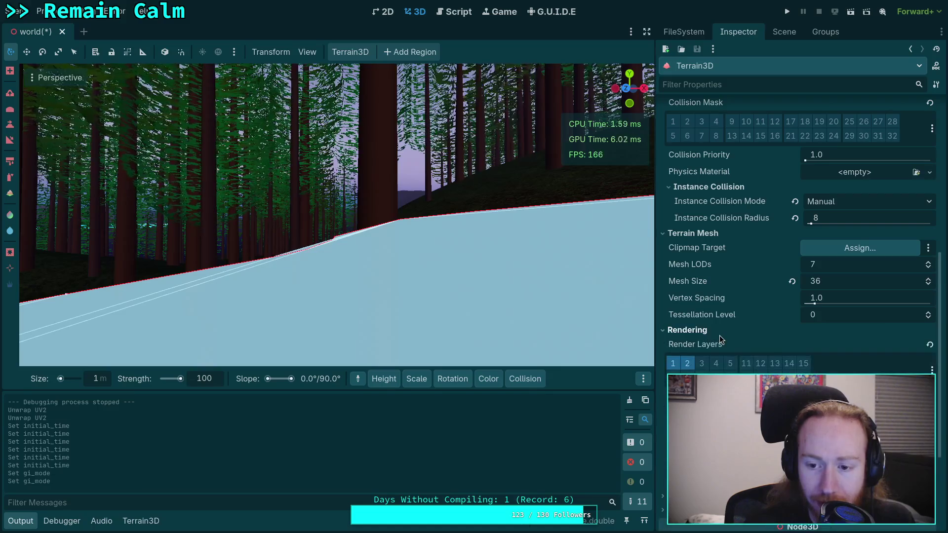
scroll(719, 336, down, 3)
click(848, 322)
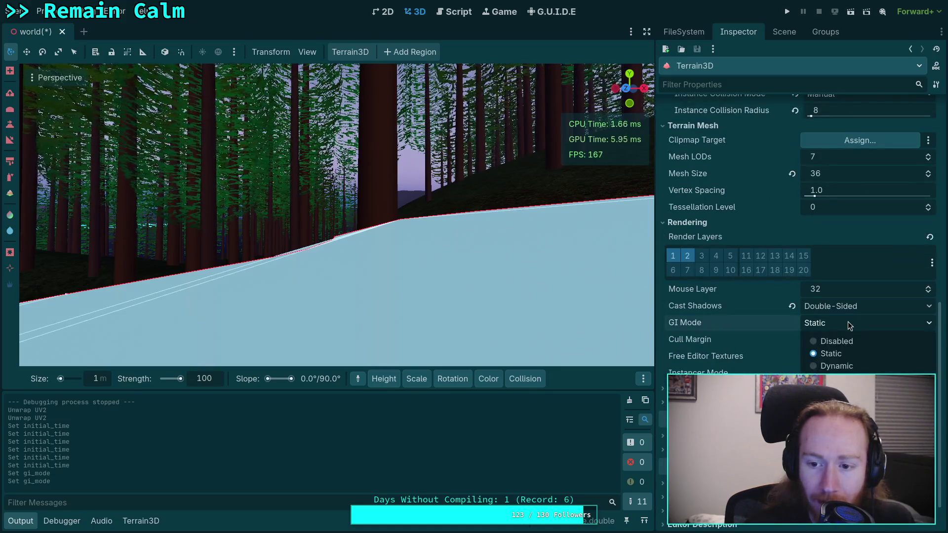
click(838, 366)
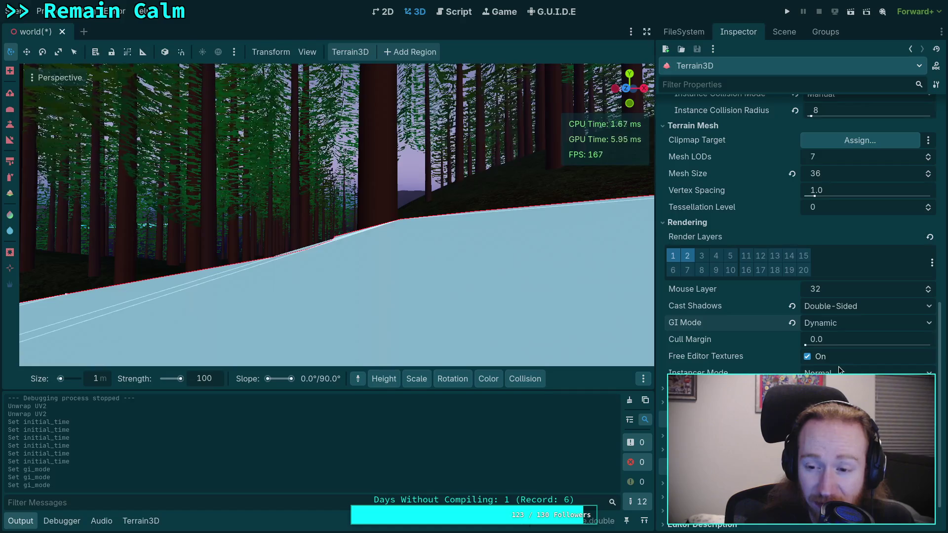
click(848, 324)
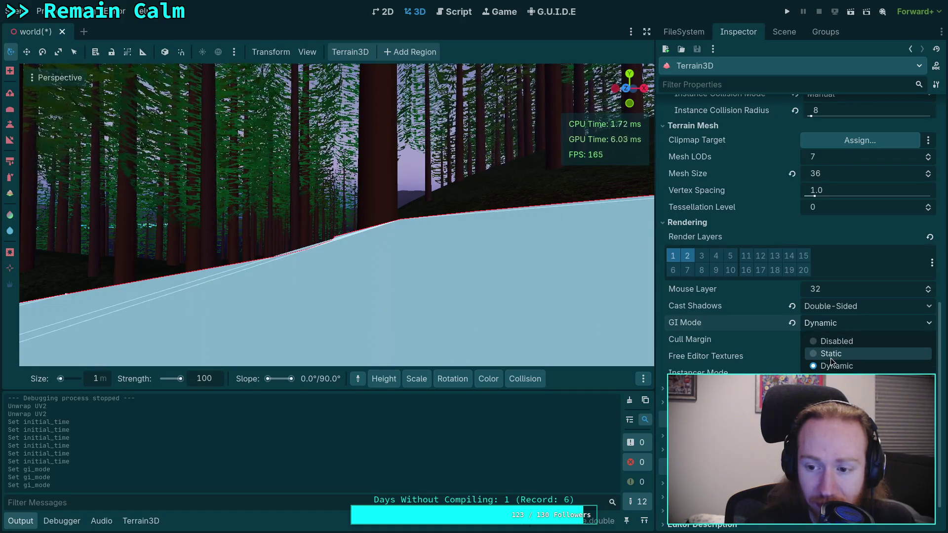
click(831, 354)
click(691, 389)
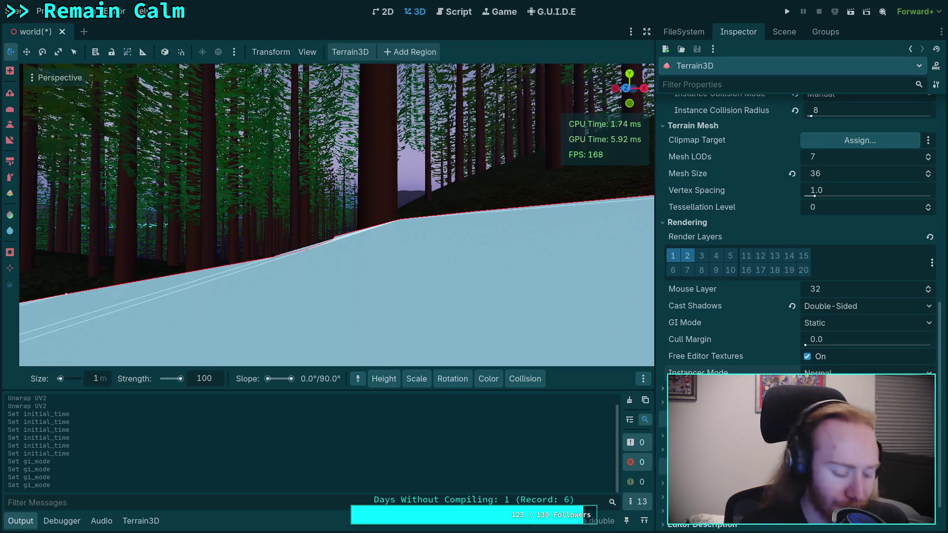
click(586, 131)
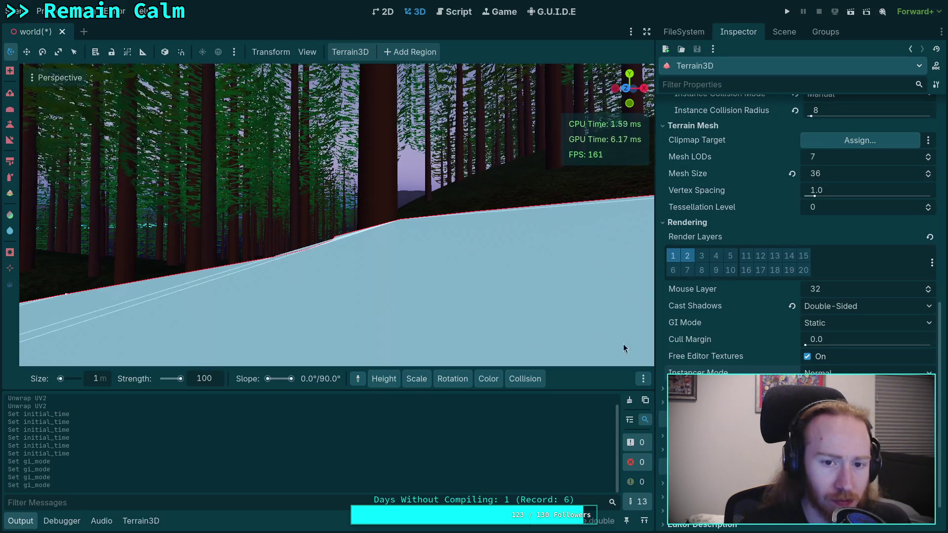
click(783, 32)
ctrl+click(702, 226)
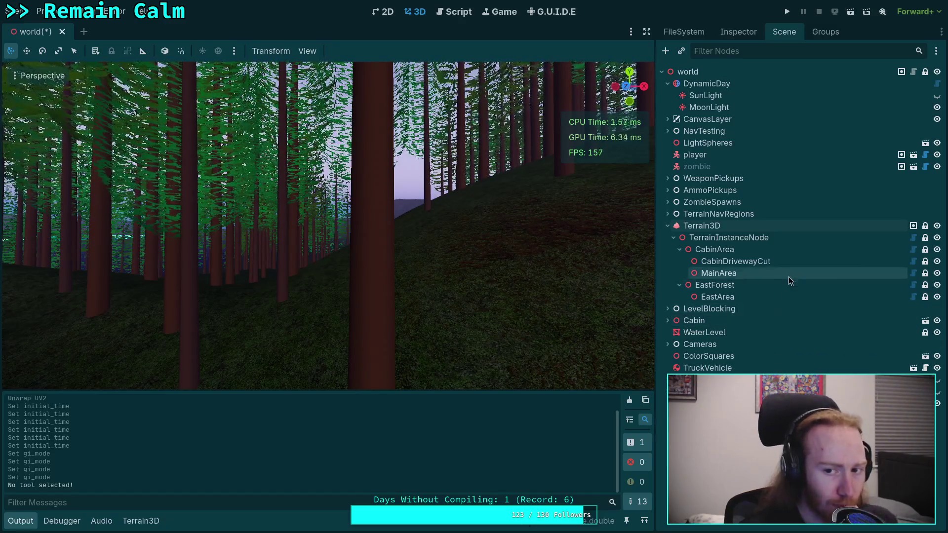
Select DynamicDay and expand environment.tres's Ambient Light and Reflected Light sections.
click(726, 84)
click(717, 37)
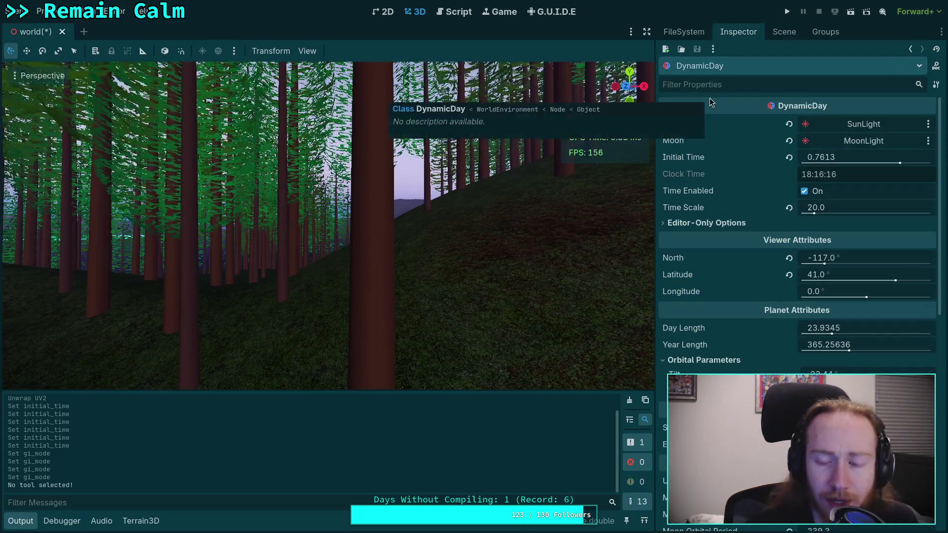
scroll(730, 256, down, 10)
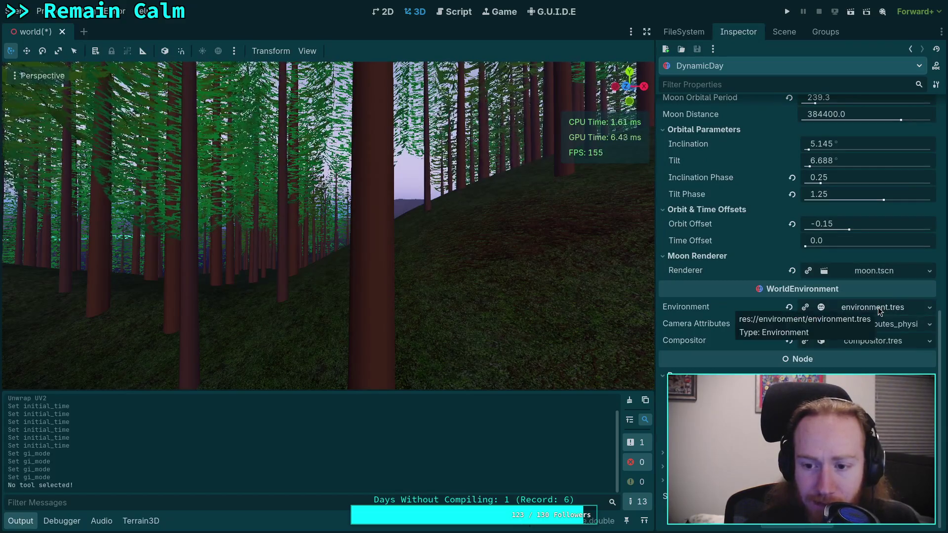
click(878, 307)
scroll(680, 309, down, 5)
click(665, 189)
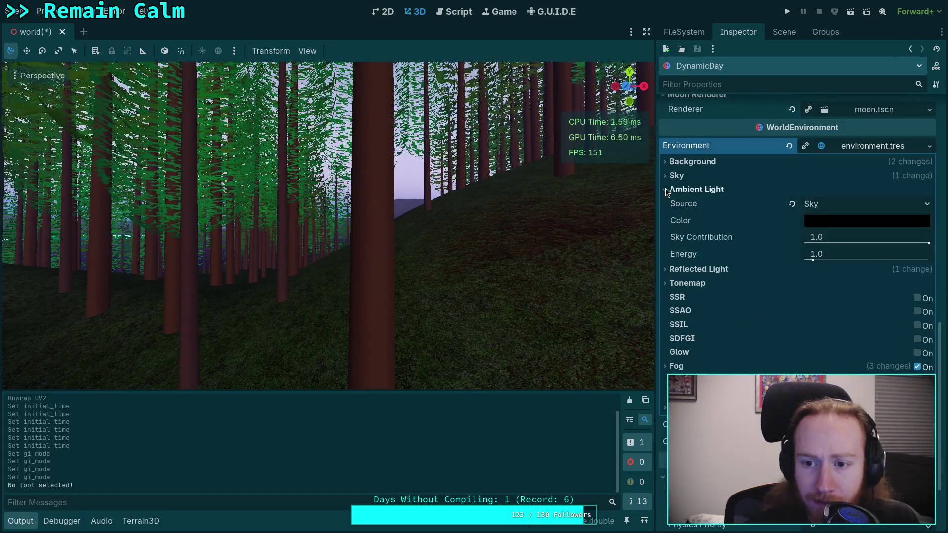
click(664, 268)
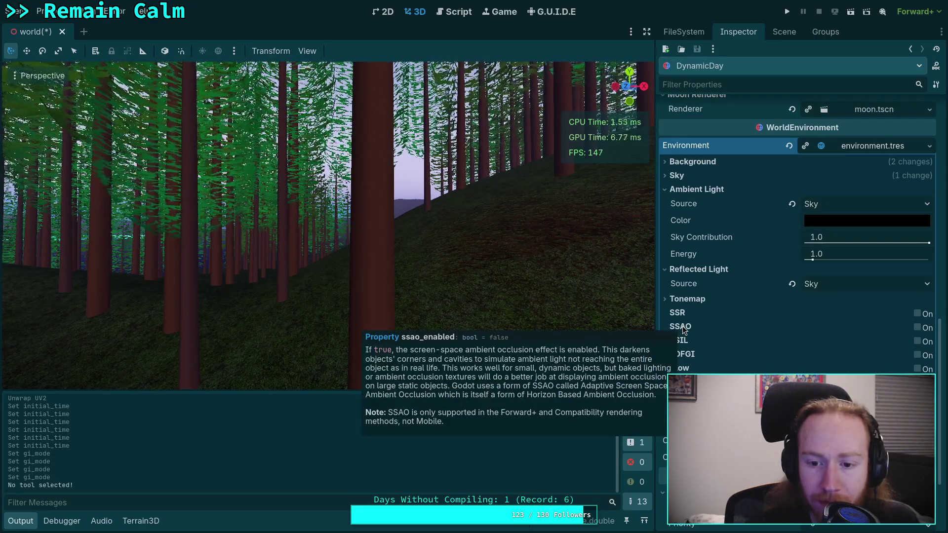
click(916, 328)
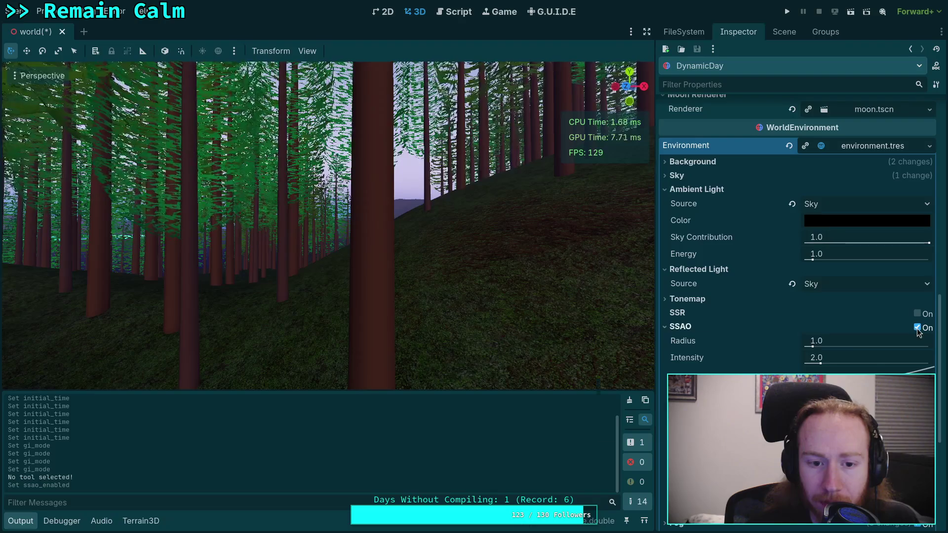
click(917, 327)
click(916, 328)
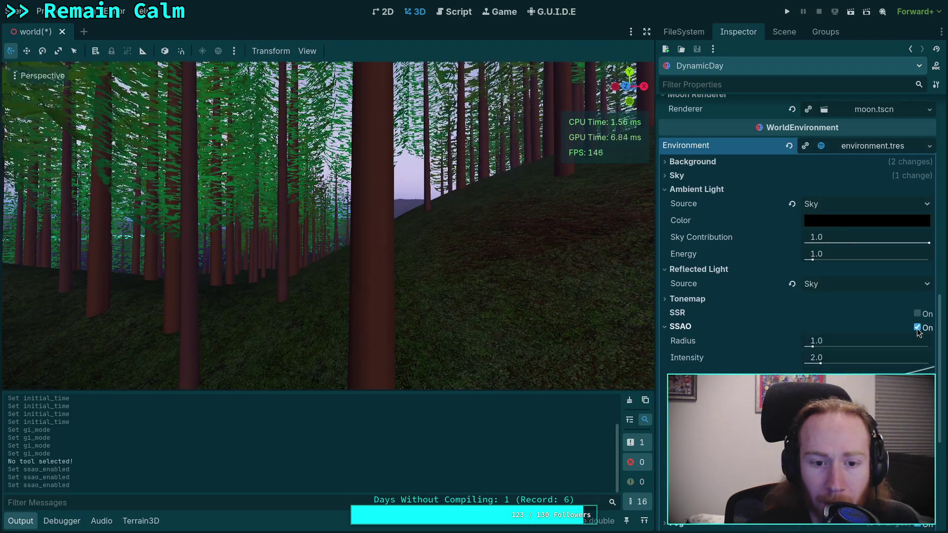
click(917, 328)
click(917, 328)
click(917, 328)
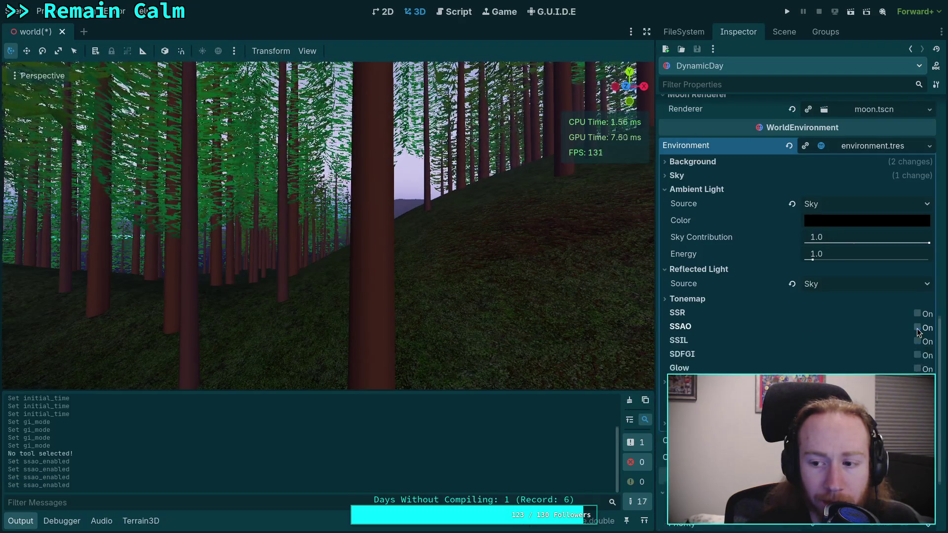
mouse_move(680, 315)
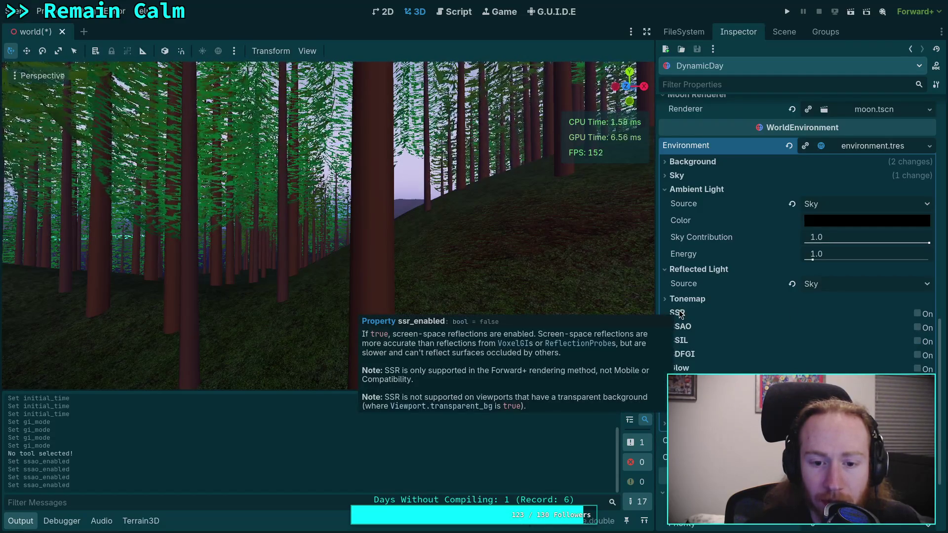
mouse_move(685, 344)
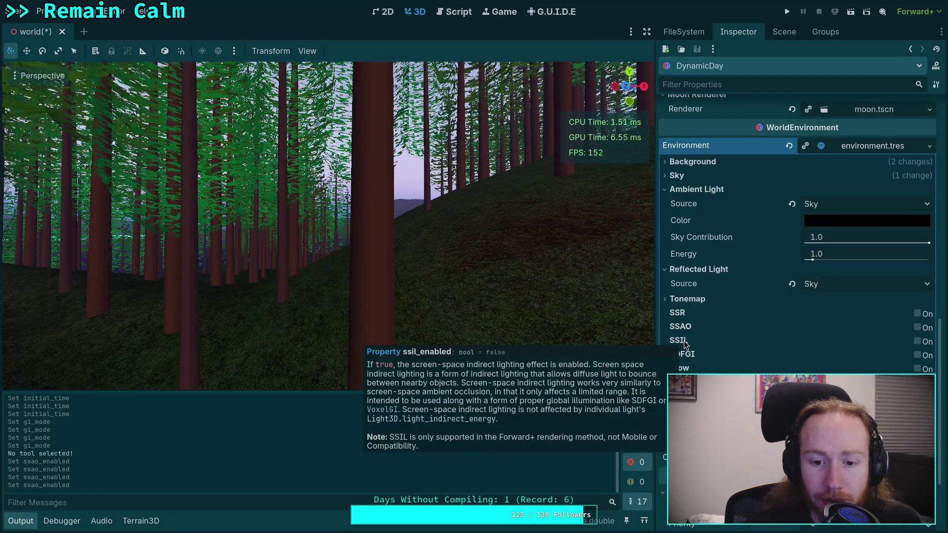
click(916, 342)
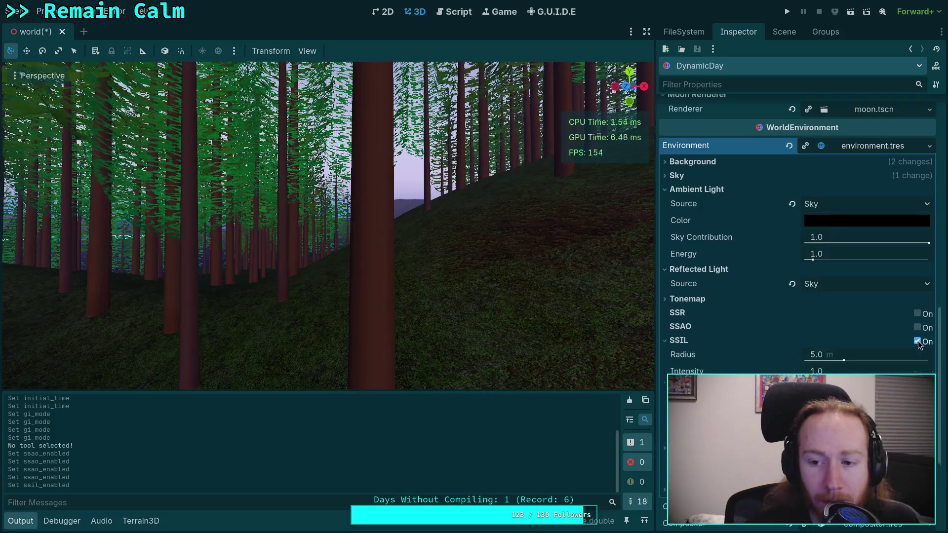
click(917, 340)
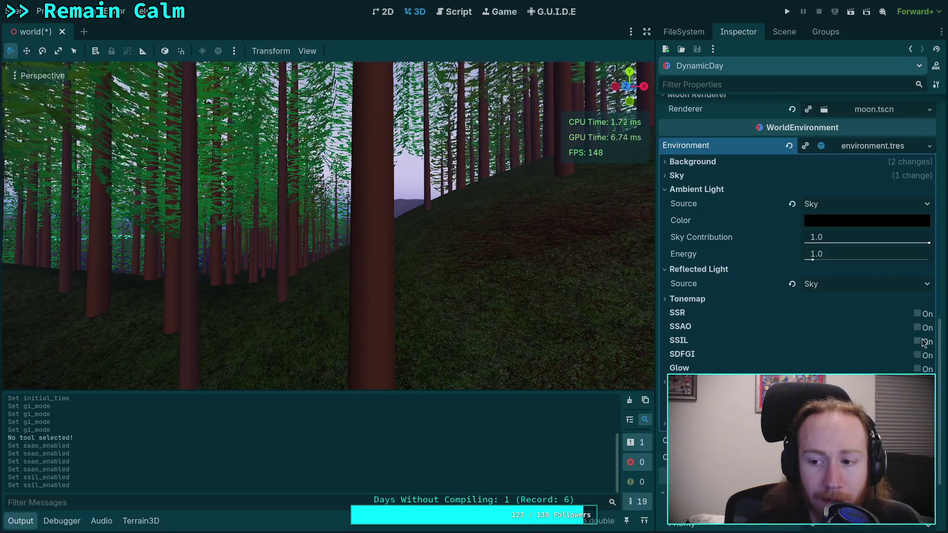
click(916, 342)
click(916, 342)
click(916, 342)
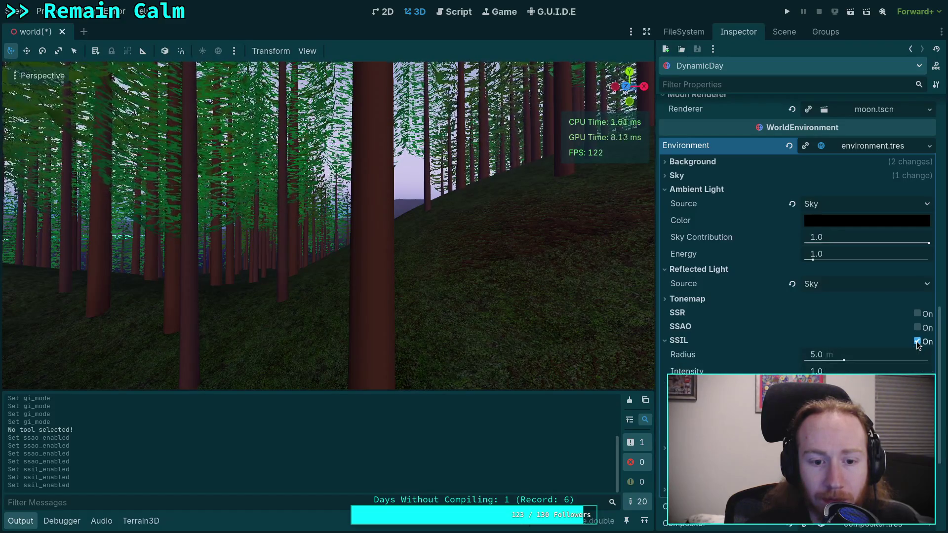
click(916, 342)
click(916, 341)
click(916, 342)
click(916, 342)
click(916, 341)
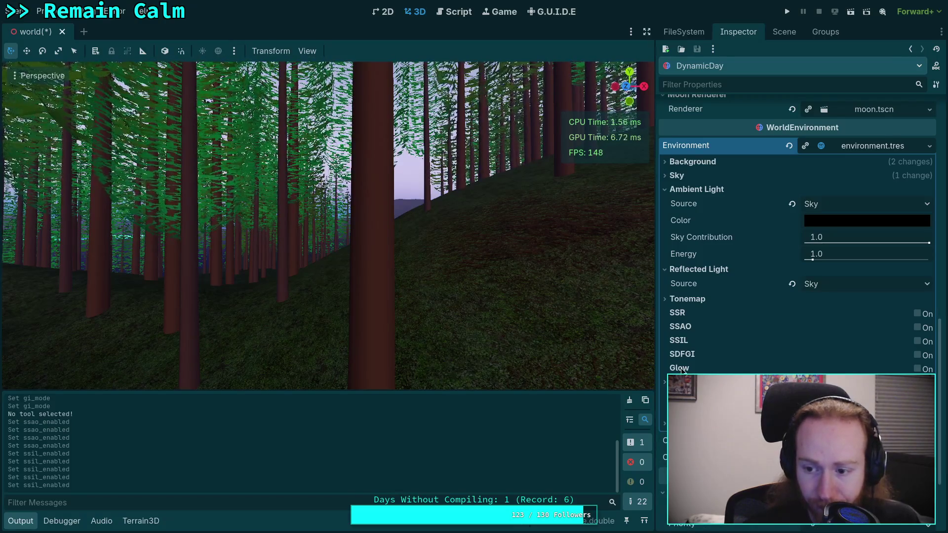
mouse_move(688, 356)
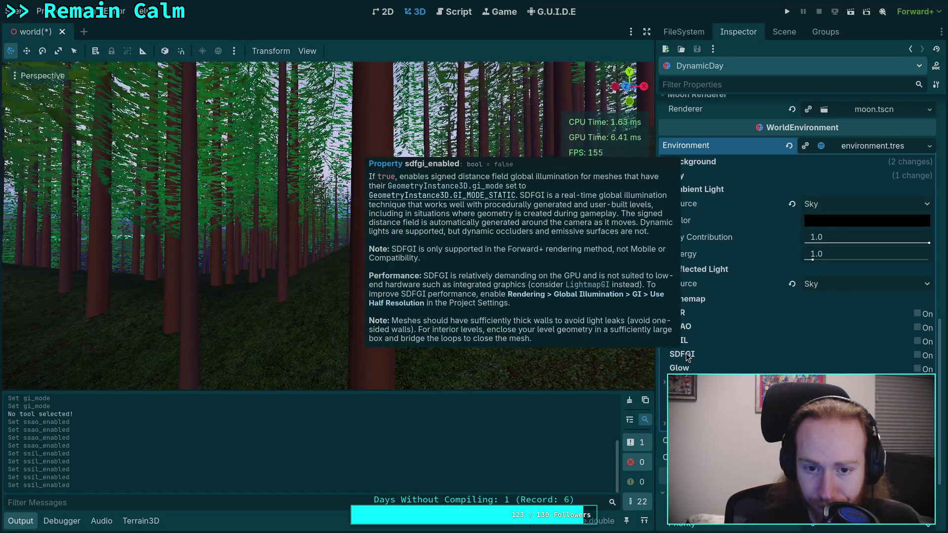
mouse_move(684, 403)
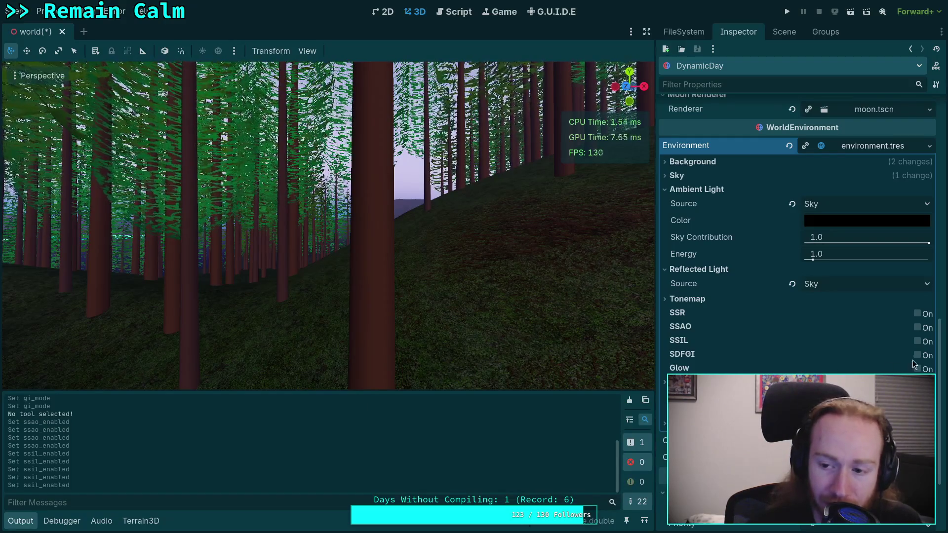
mouse_move(919, 360)
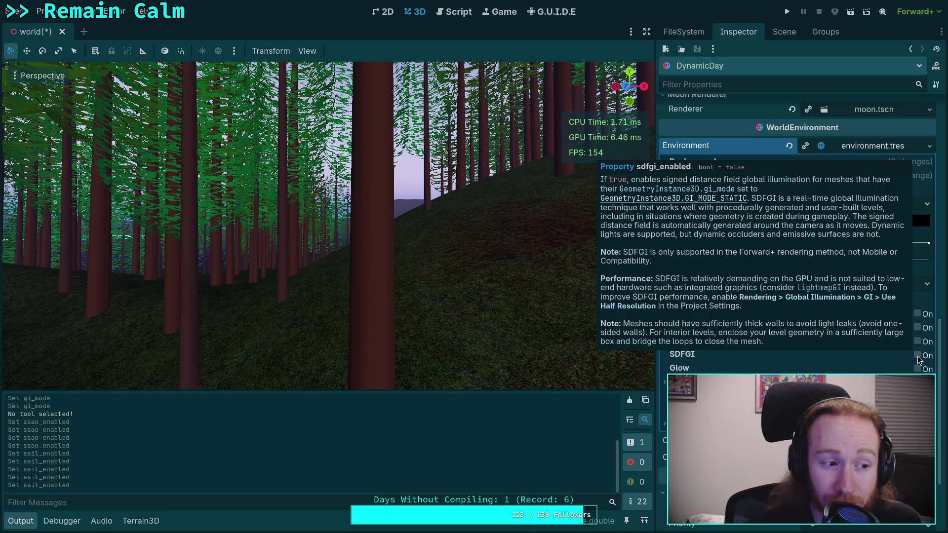
click(917, 357)
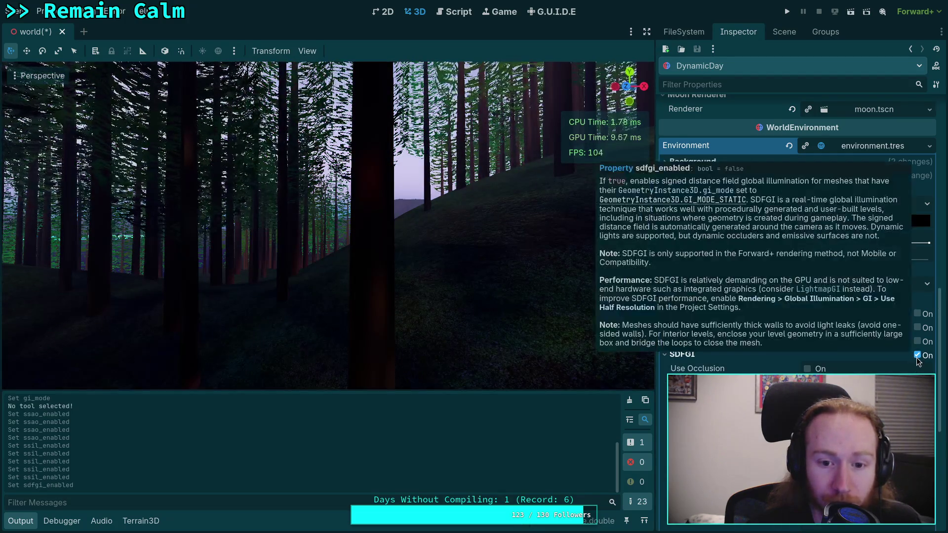
click(916, 355)
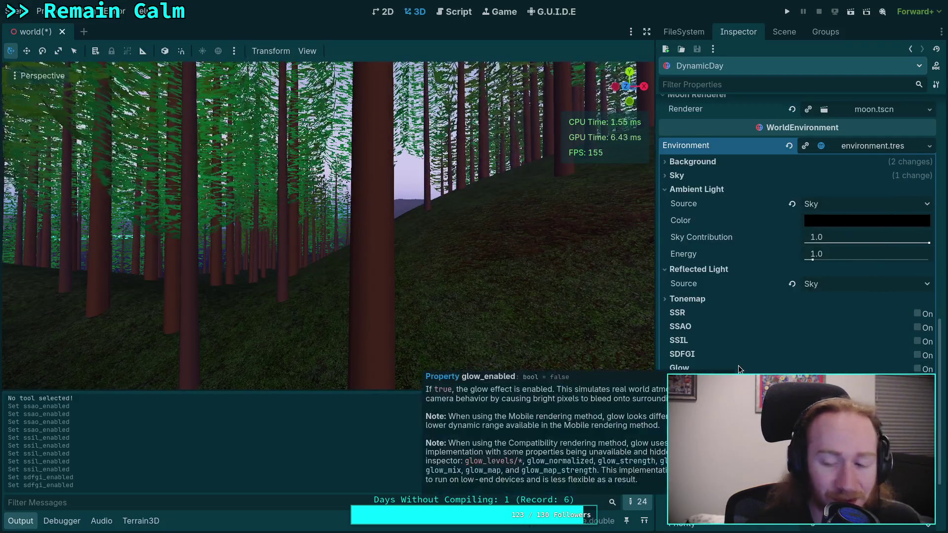
mouse_move(690, 356)
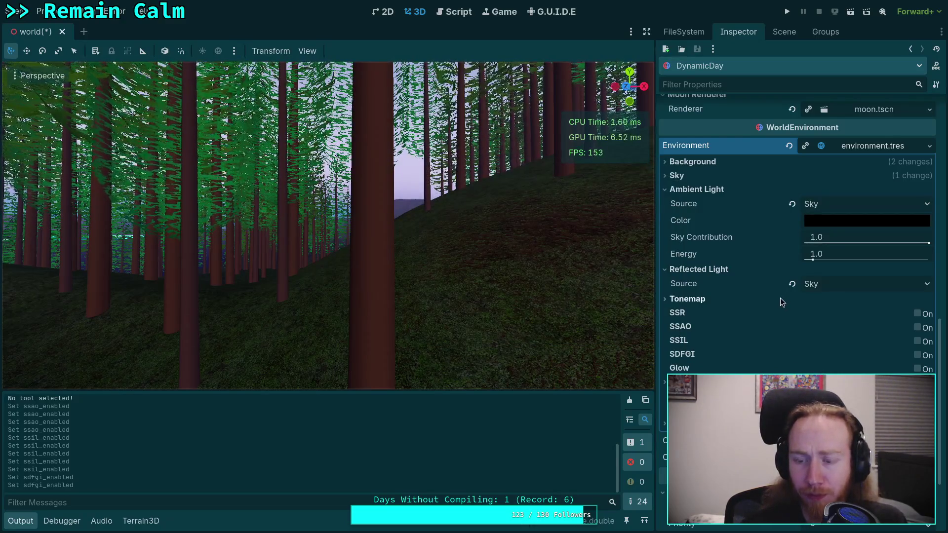
mouse_move(807, 253)
mouse_down()
mouse_move(794, 254)
mouse_move(811, 253)
mouse_up()
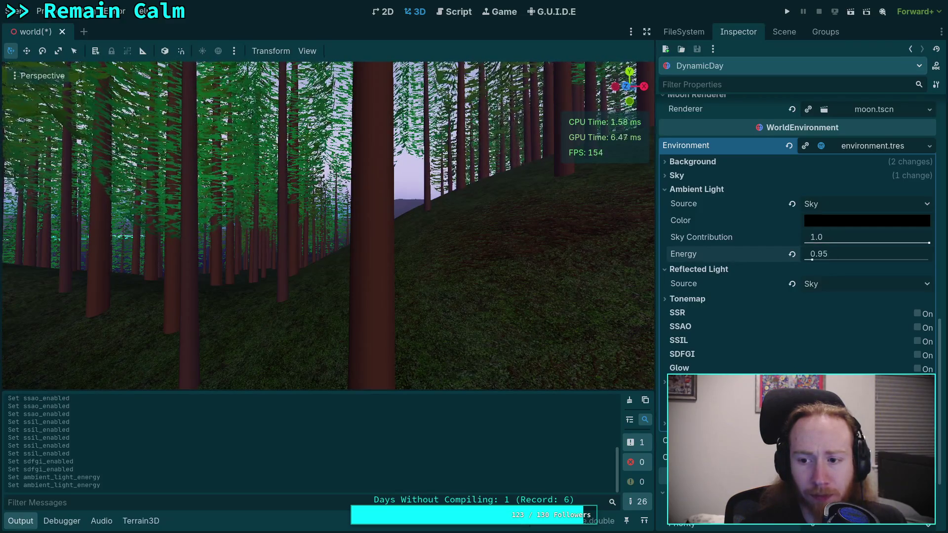
click(792, 254)
mouse_move(905, 241)
mouse_down()
mouse_move(805, 241)
mouse_move(934, 239)
mouse_up()
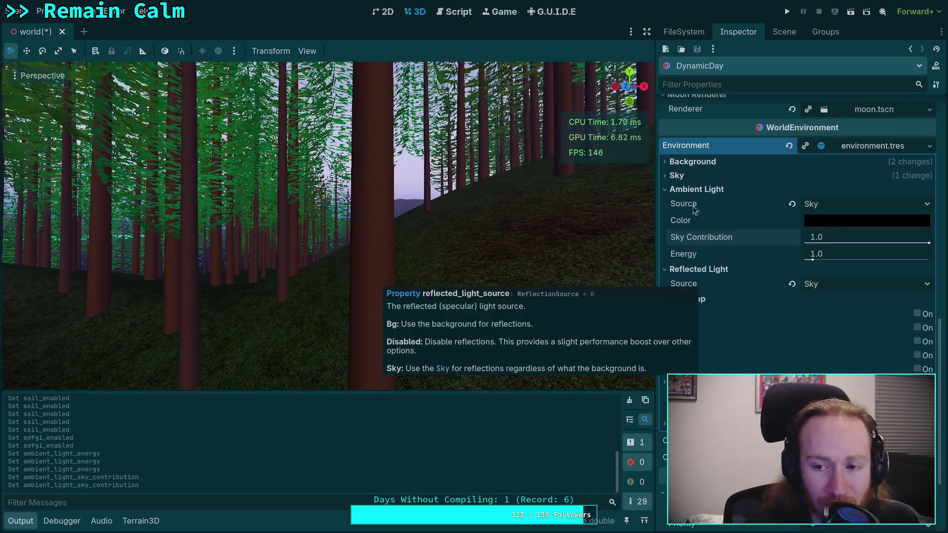
click(783, 31)
Hide the SunLight node and review it in the Inspector, then return to the Scene tree.
click(937, 96)
click(701, 96)
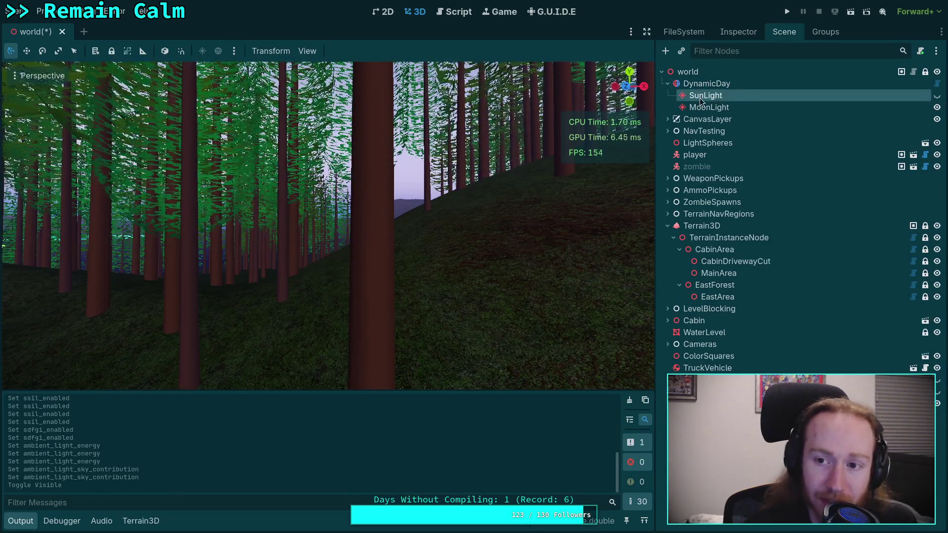
click(745, 33)
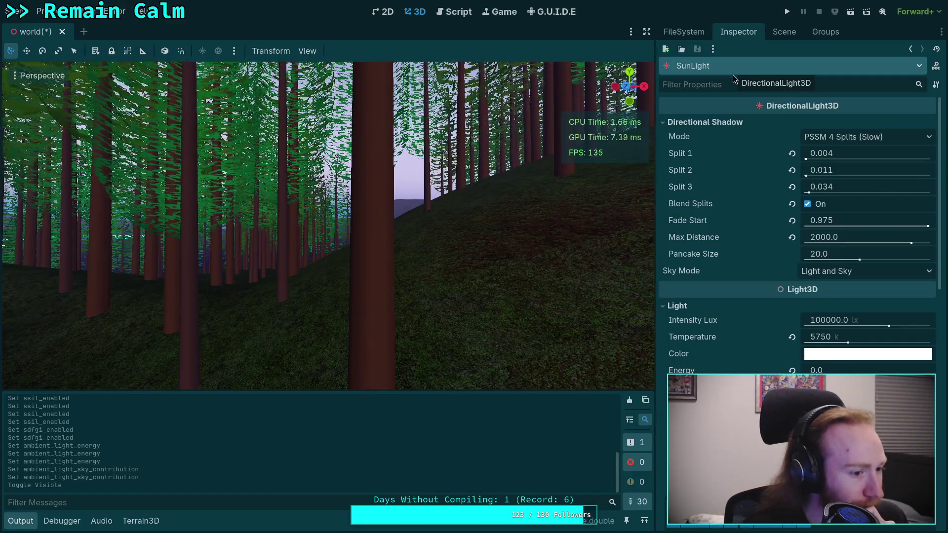
mouse_move(740, 115)
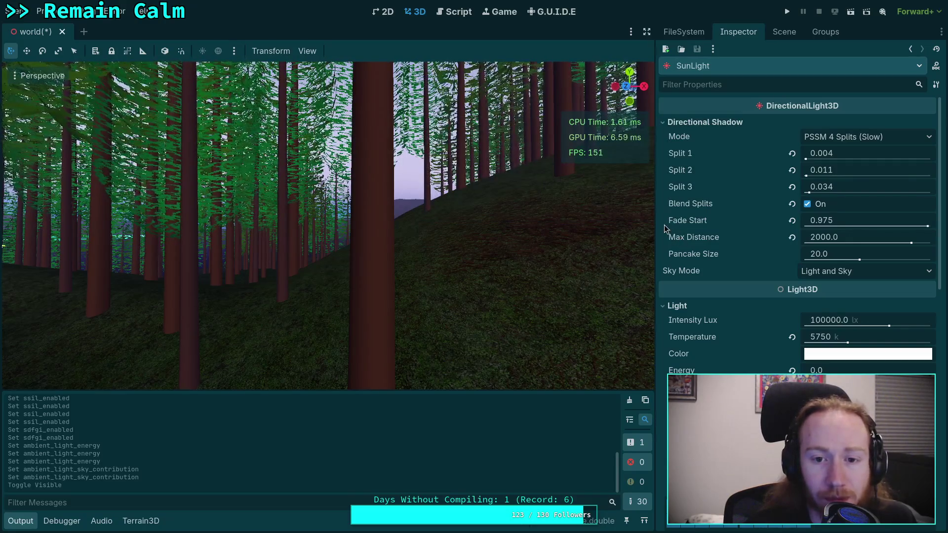
click(793, 32)
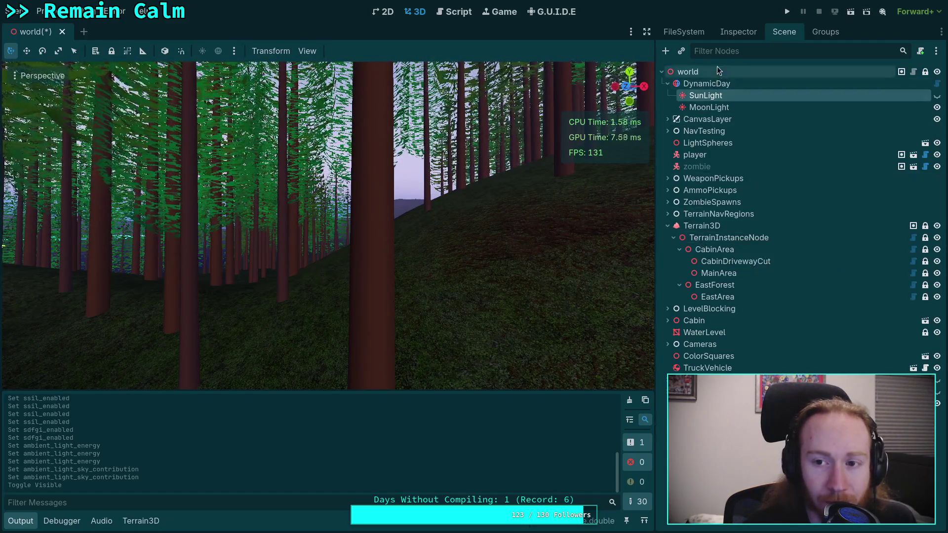
On DynamicDay, try the Background ambient light source, then switch it back to Sky.
click(706, 84)
click(737, 32)
scroll(731, 333, down, 2)
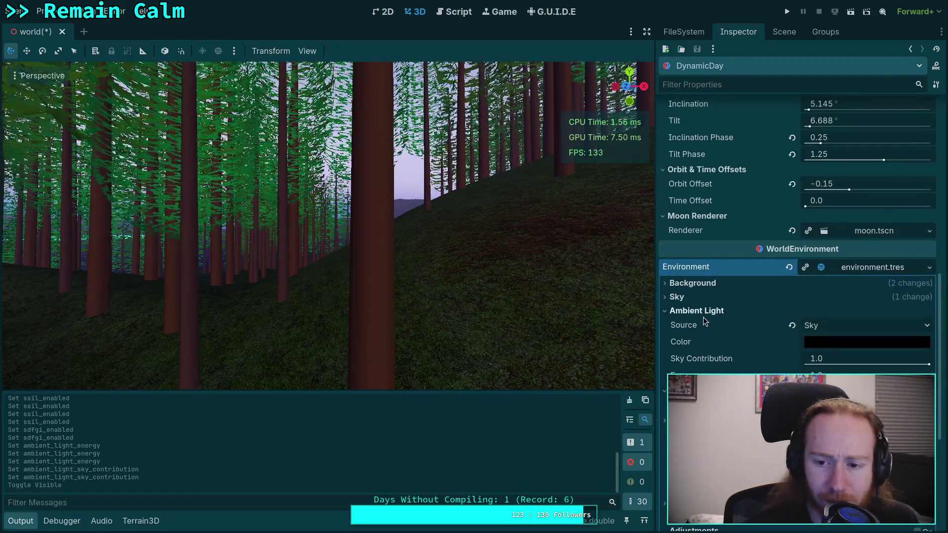
mouse_move(701, 321)
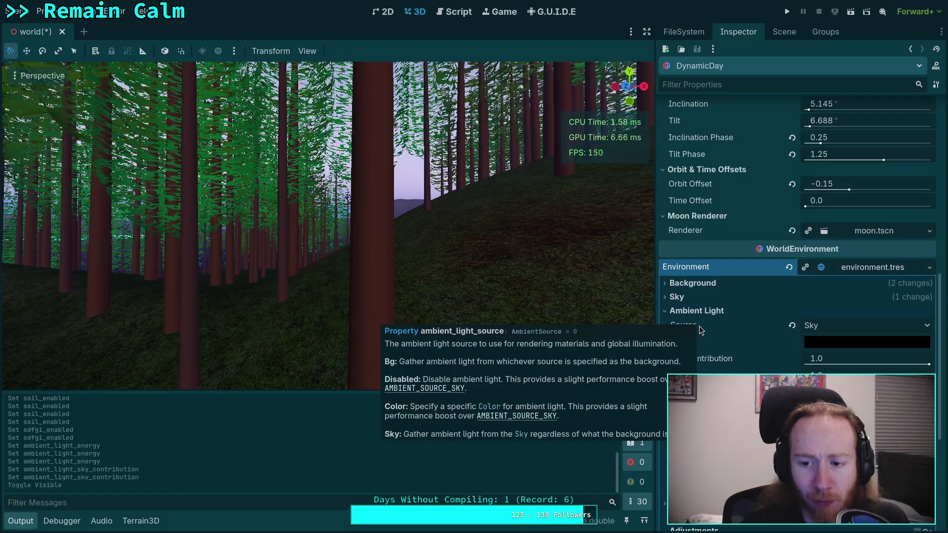
click(858, 326)
click(848, 340)
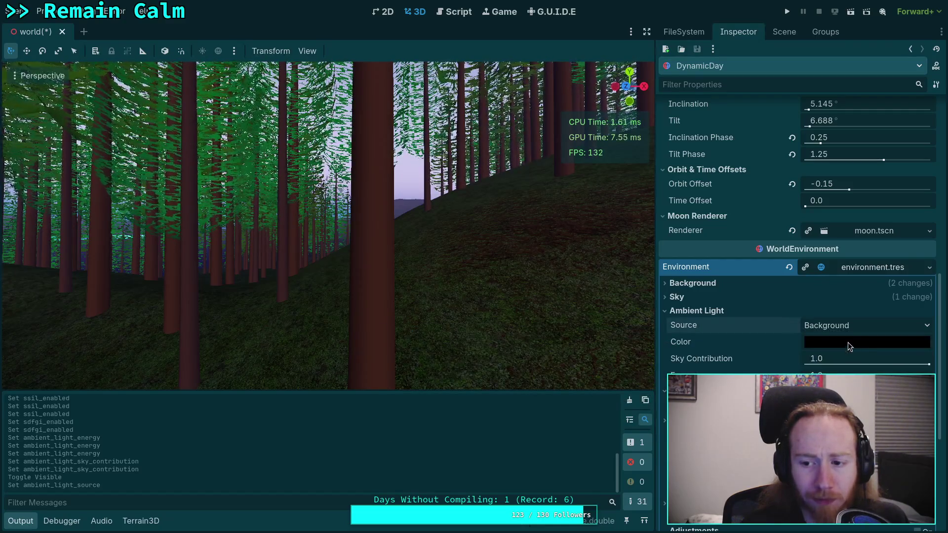
click(850, 323)
click(770, 362)
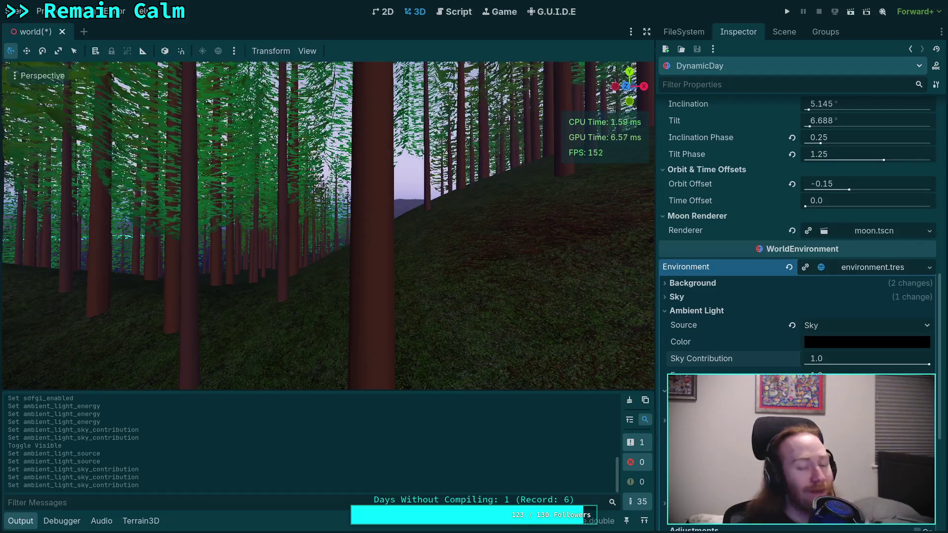
scroll(797, 222, down, 2)
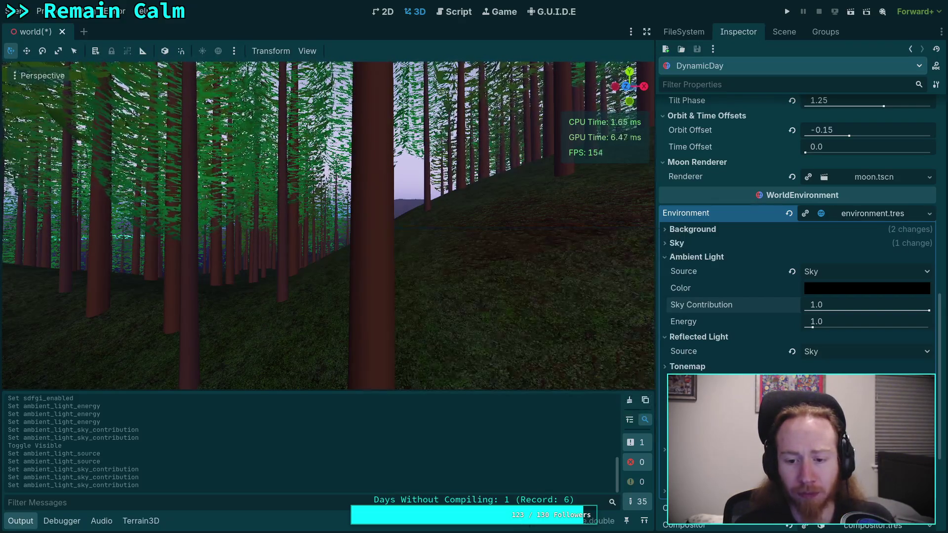
scroll(797, 222, down, 3)
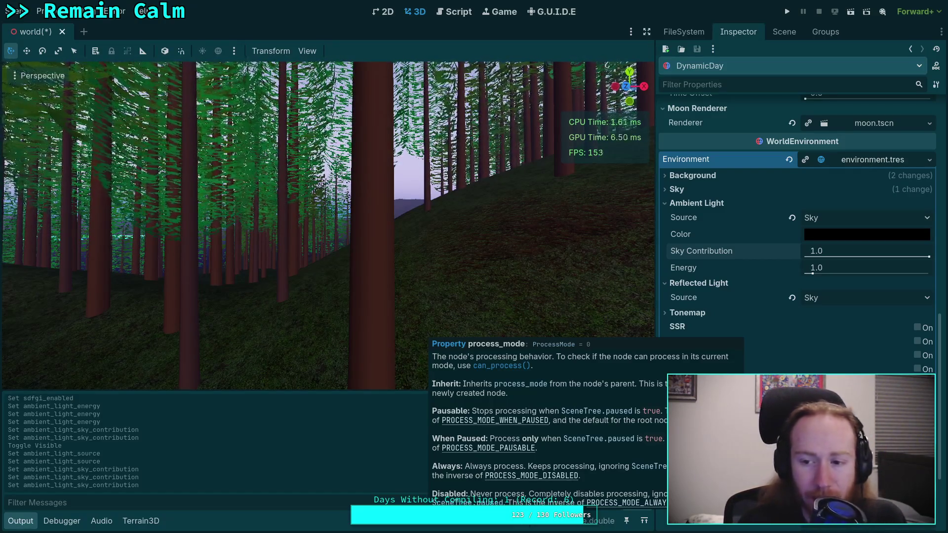
Lower the sky contribution to darken the forest, then restore it to 1.0.
drag(929, 256, 842, 257)
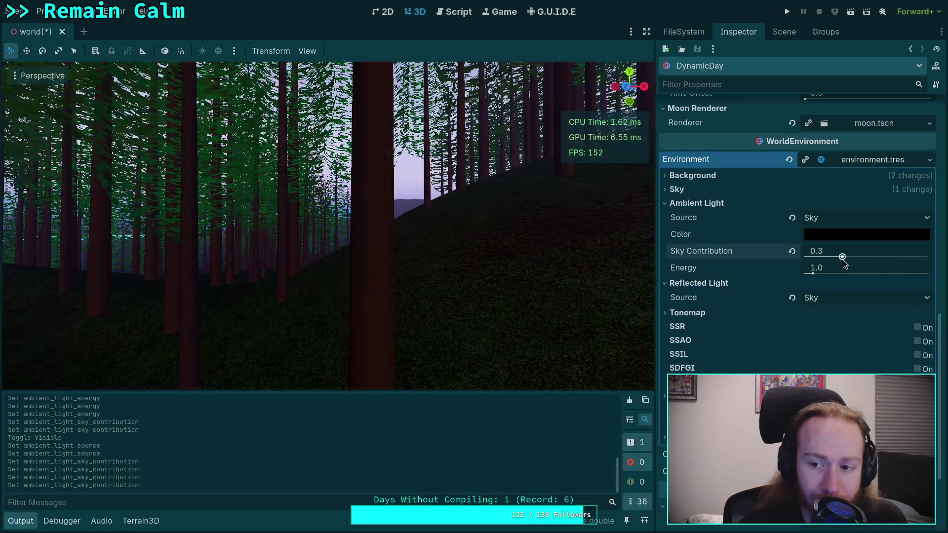
right_click(601, 298)
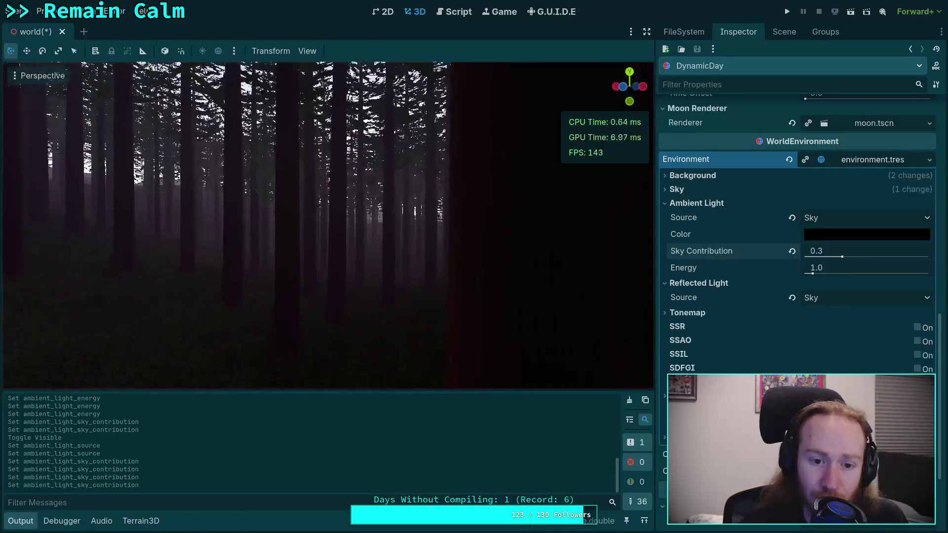
mouse_move(764, 265)
drag(843, 256, 929, 257)
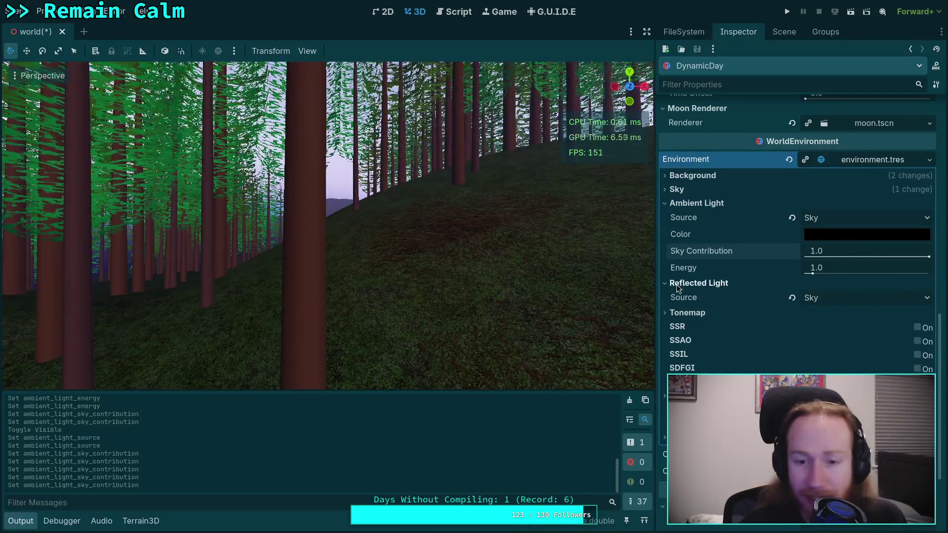
right_click(492, 319)
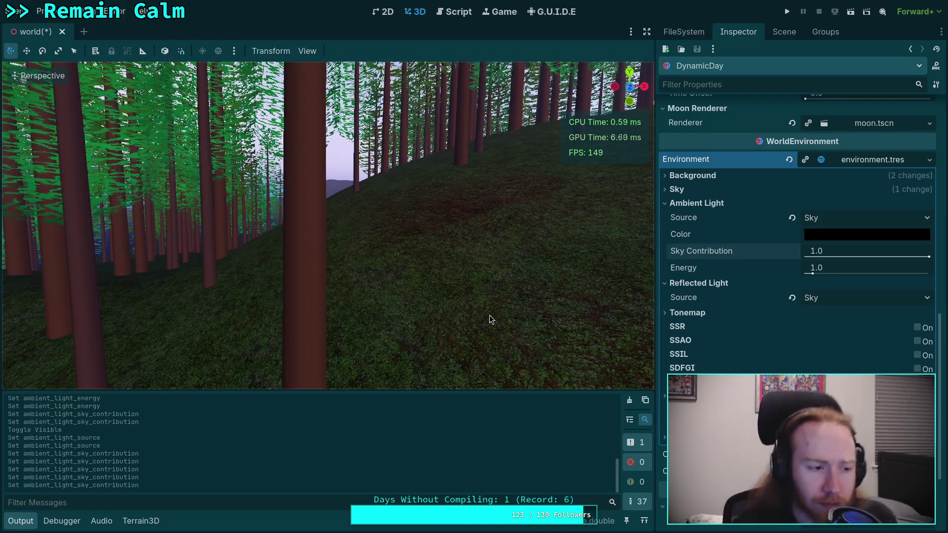
Show the project's FileSystem tree and collapse the tree folder.
right_click(490, 315)
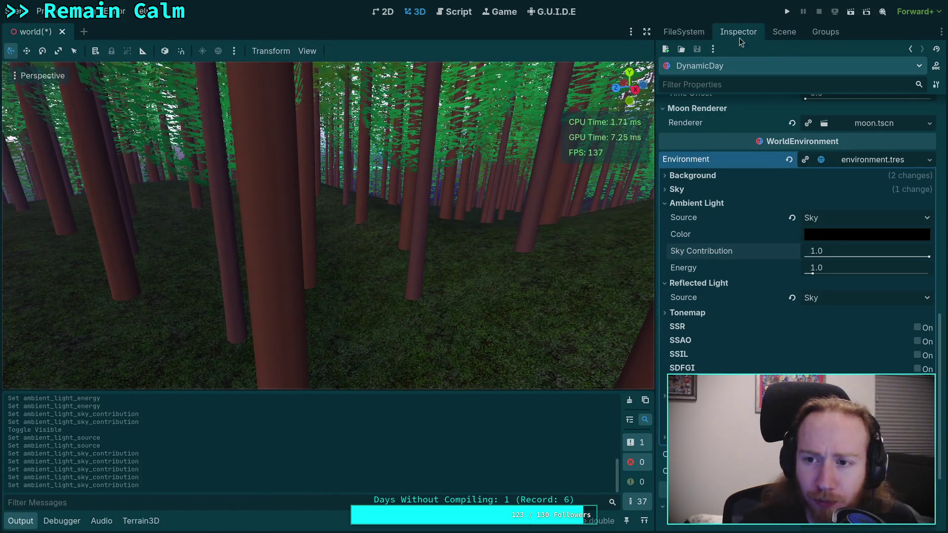
click(683, 31)
click(679, 268)
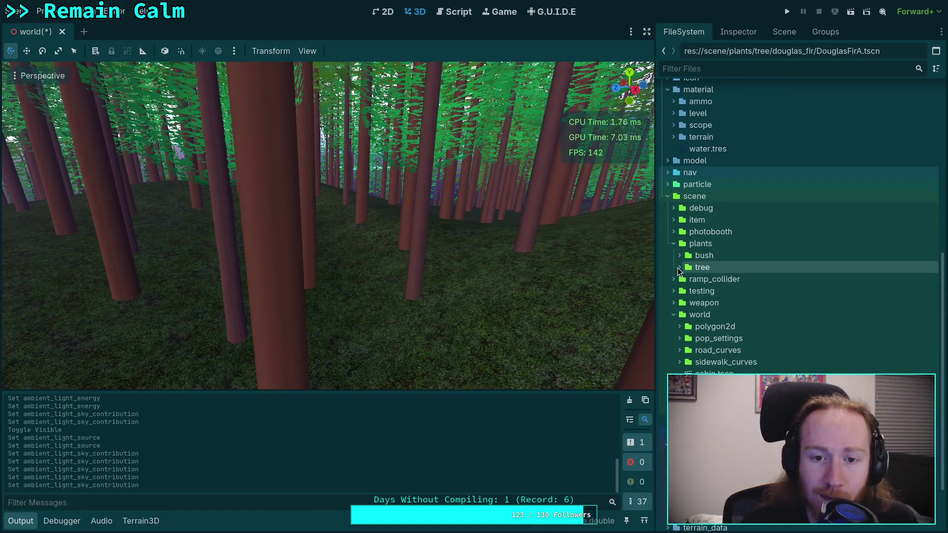
Start adding a child node under the world root and view the LightmapProbe type.
click(783, 33)
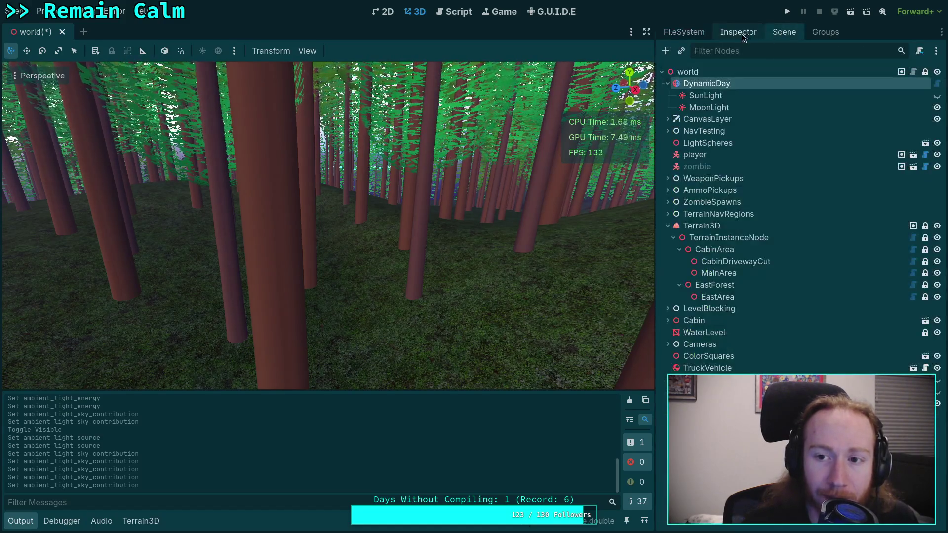
click(702, 75)
right_click(705, 73)
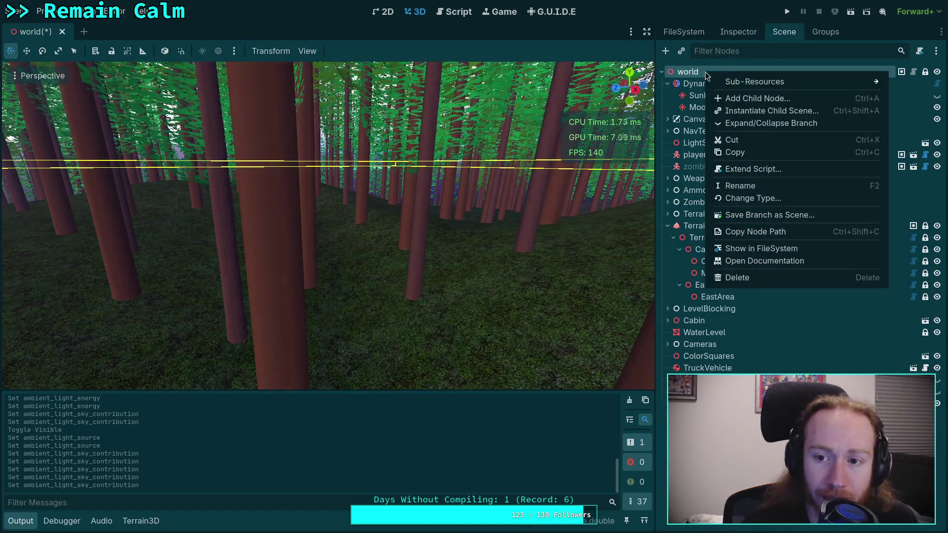
mouse_move(741, 82)
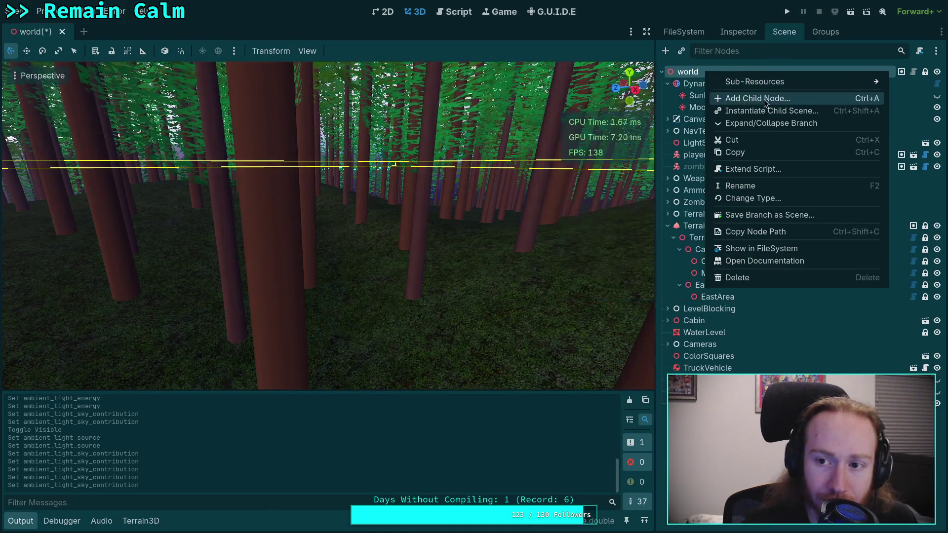
click(760, 101)
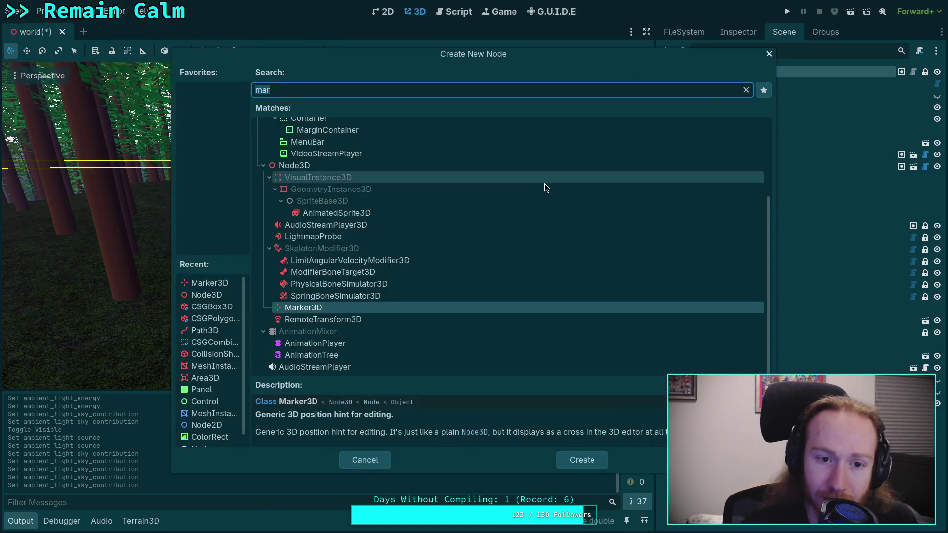
click(333, 235)
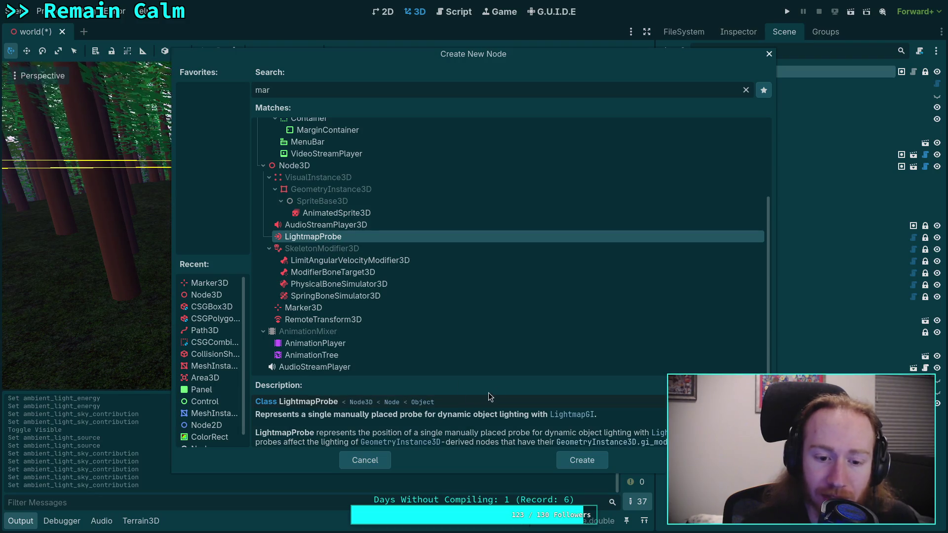
drag(507, 379, 514, 342)
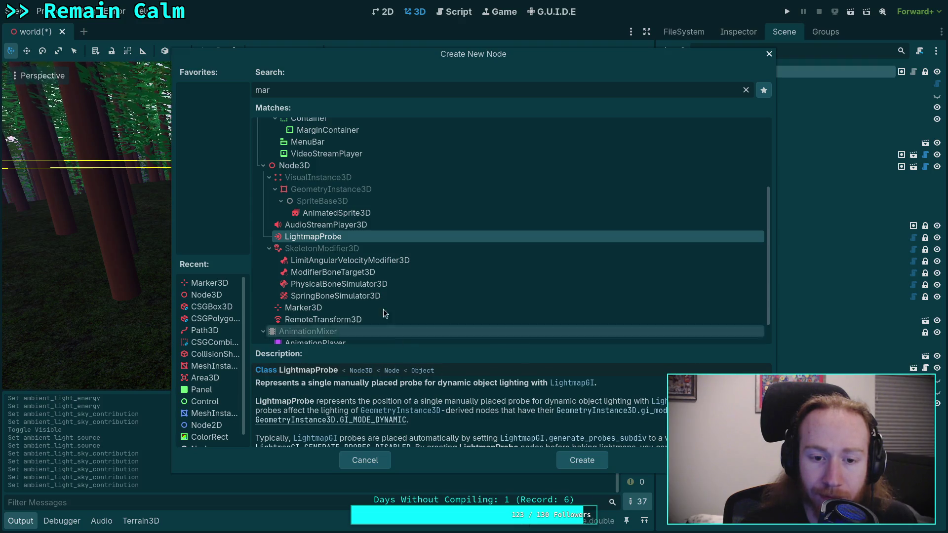
Clear the type search, browse the Node3D types, and cancel without adding a node.
scroll(403, 309, down, 2)
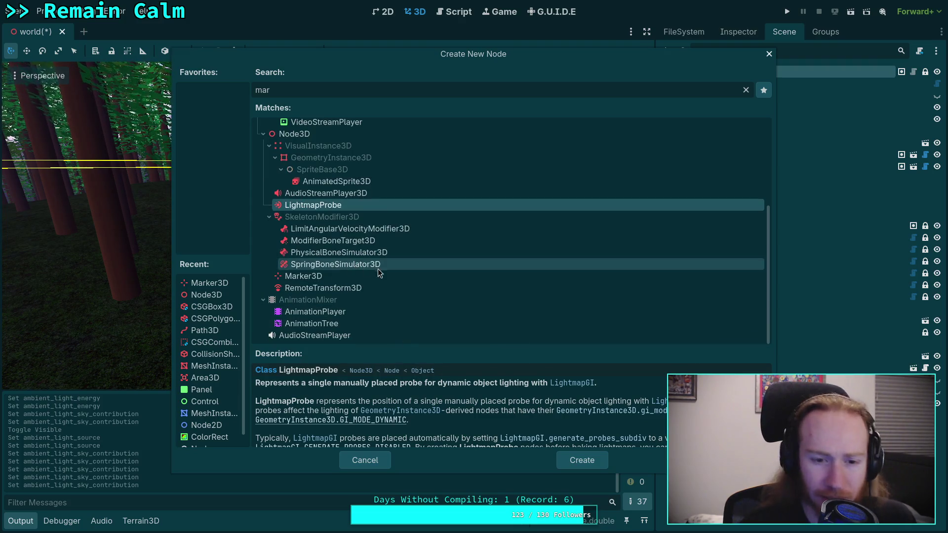
scroll(391, 280, up, 5)
scroll(336, 265, up, 4)
double_click(262, 88)
key(BackSpace)
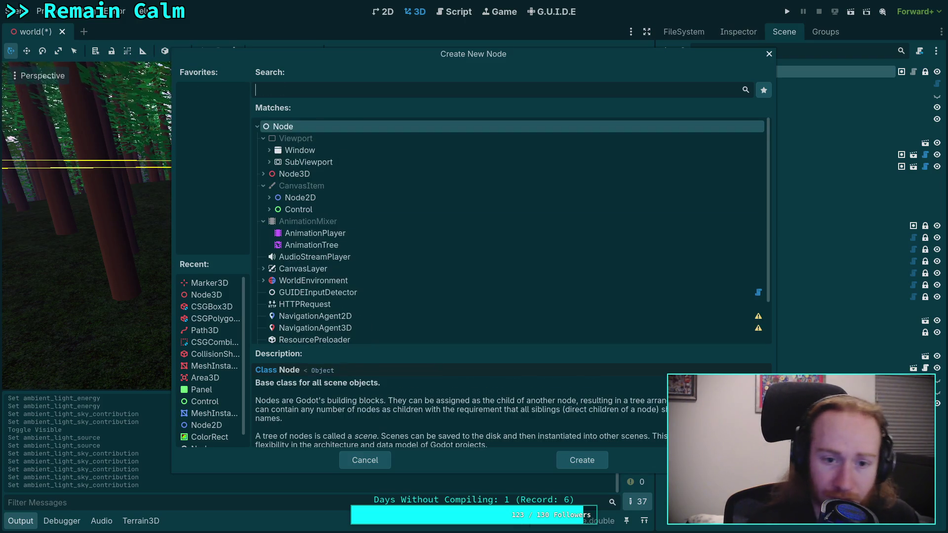
click(265, 173)
click(265, 174)
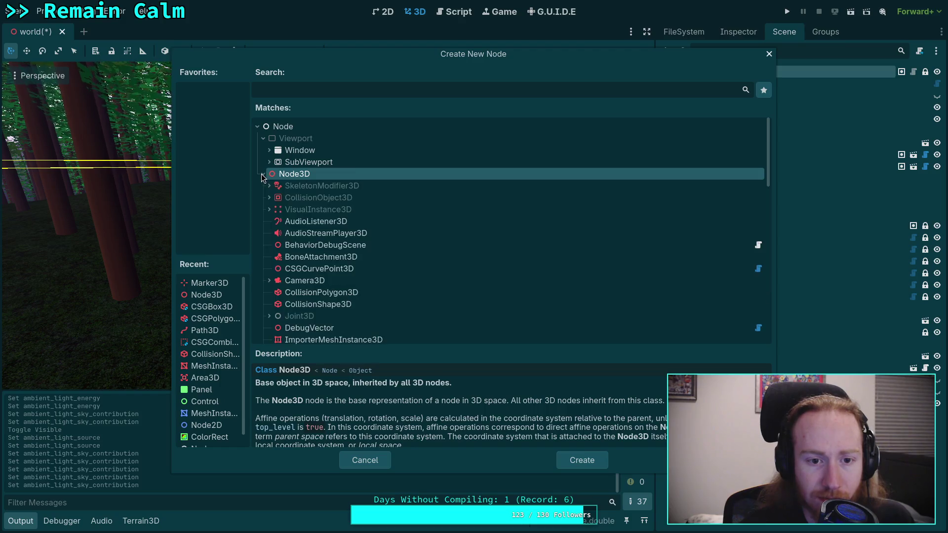
scroll(321, 217, down, 3)
scroll(326, 242, down, 3)
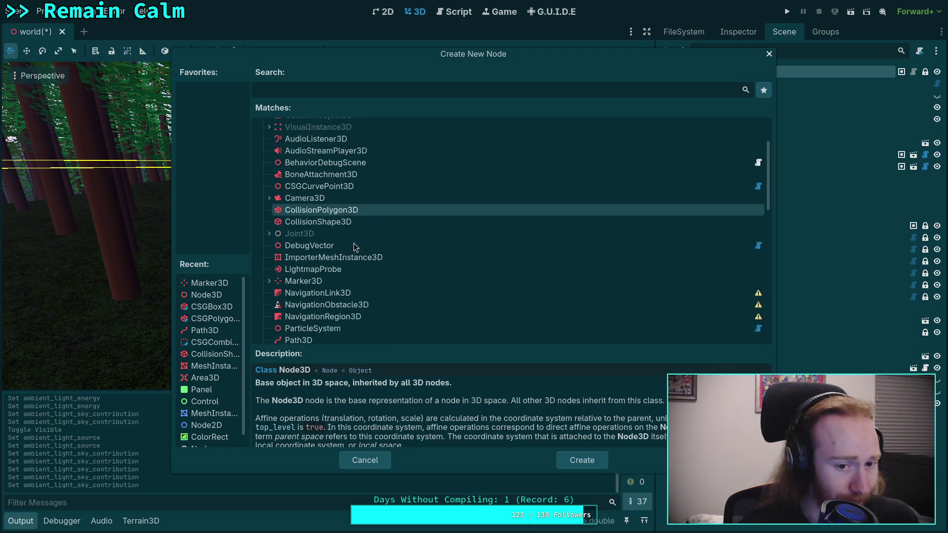
scroll(390, 262, down, 1)
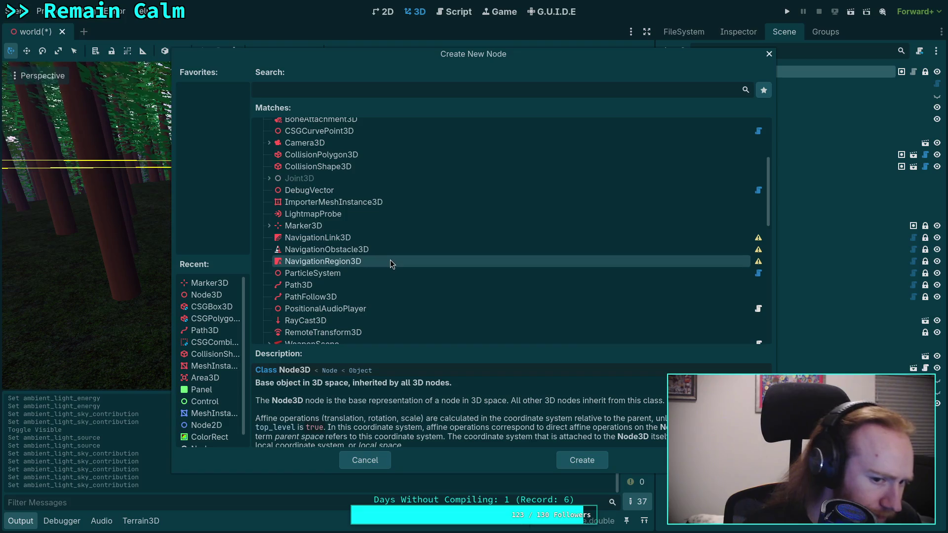
click(374, 460)
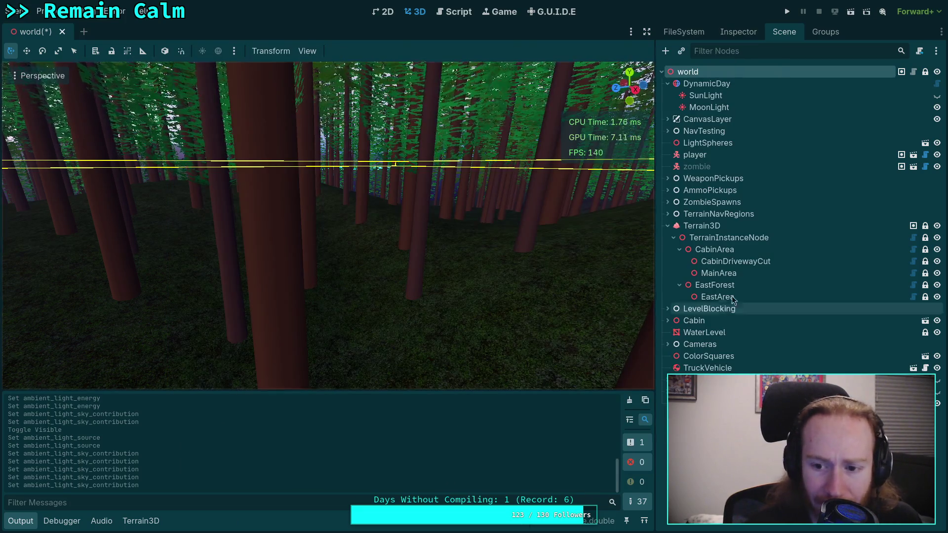
Create a ReflectionProbe node from Node3D > VisualInstance3D in the world scene.
click(667, 321)
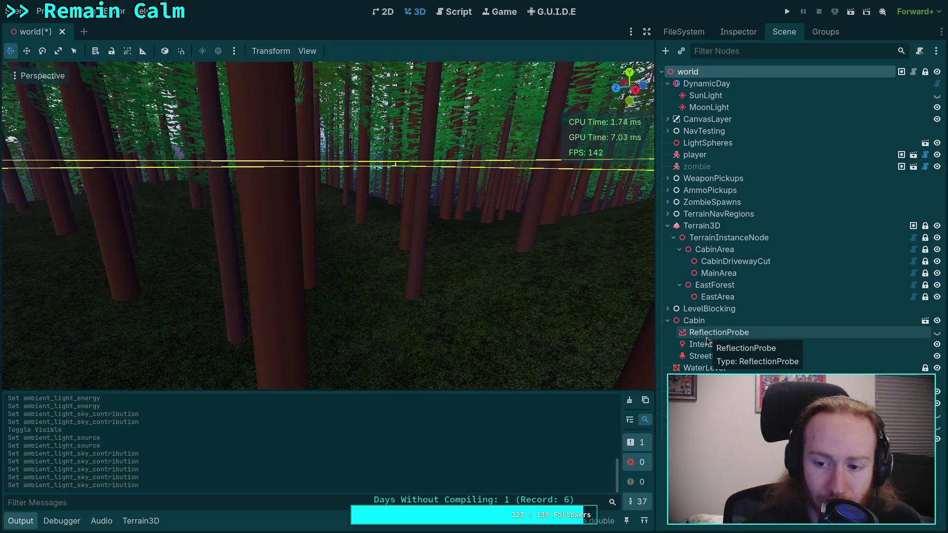
click(666, 51)
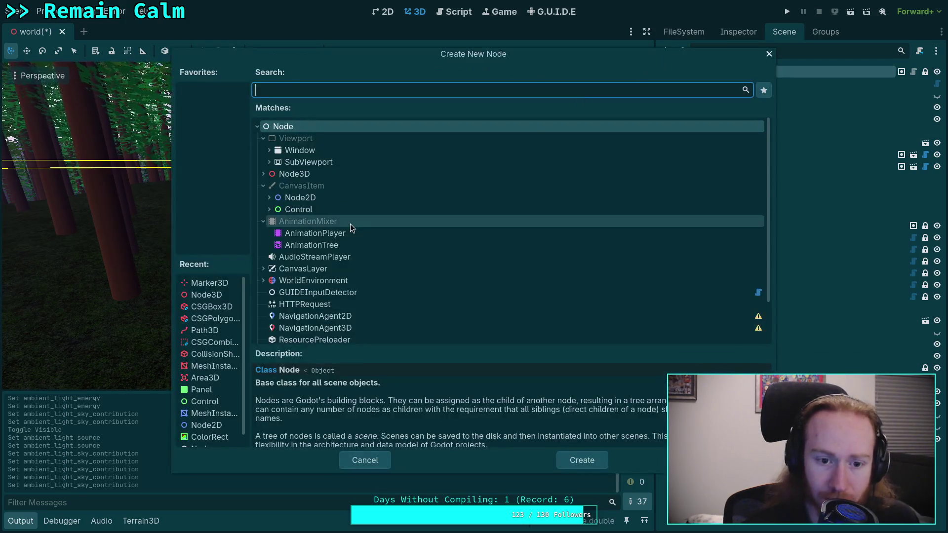
click(265, 174)
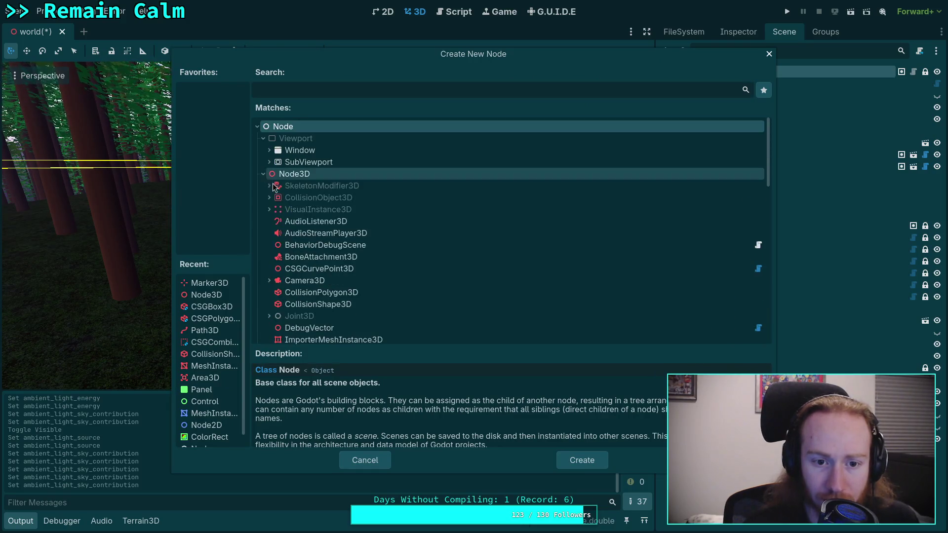
scroll(312, 223, down, 5)
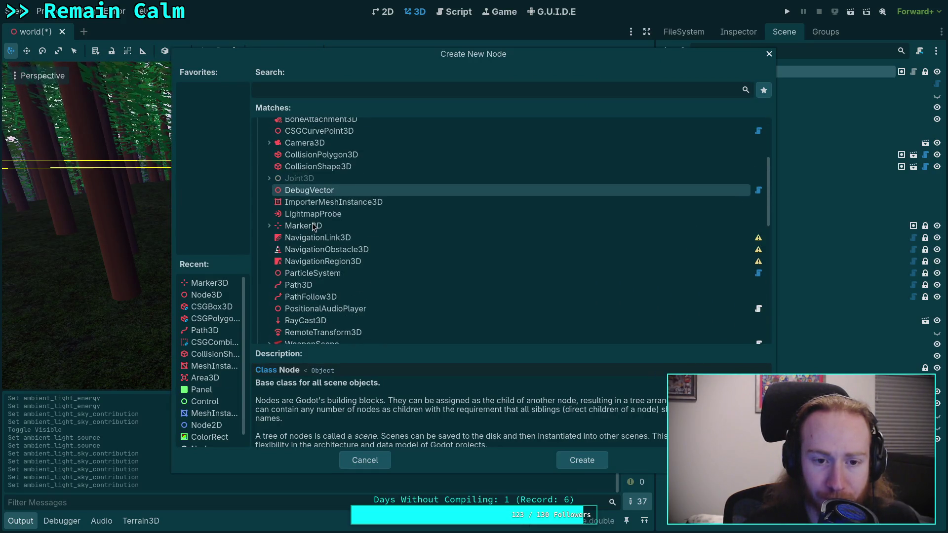
scroll(312, 225, down, 3)
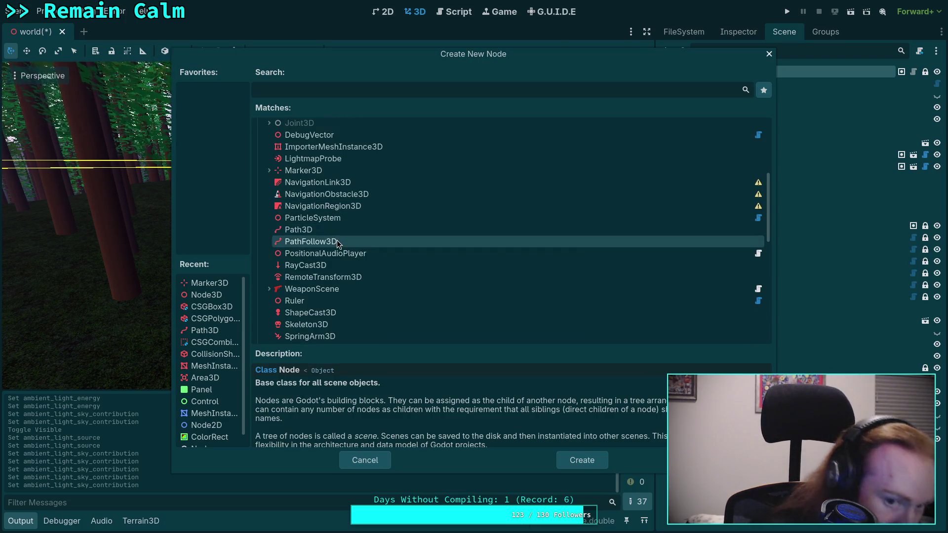
scroll(340, 247, down, 3)
scroll(349, 268, down, 6)
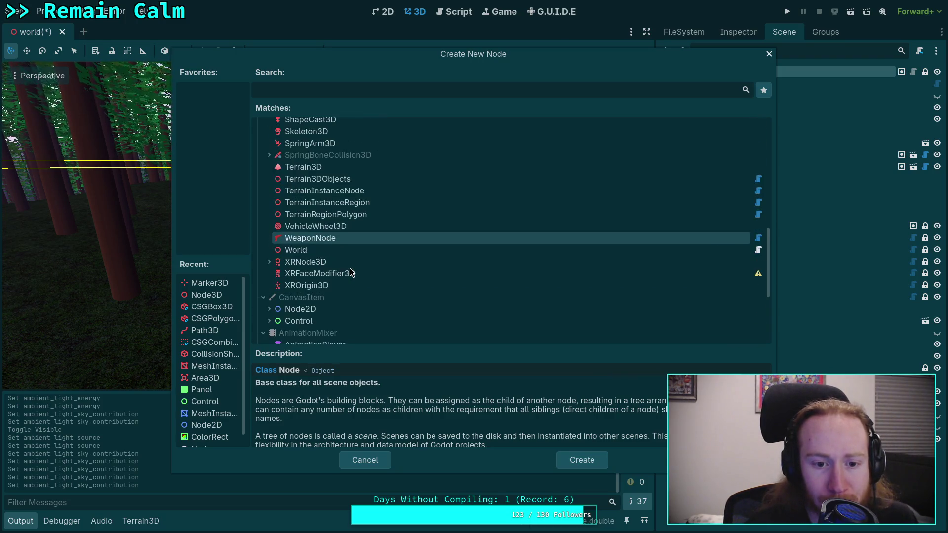
scroll(350, 266, up, 14)
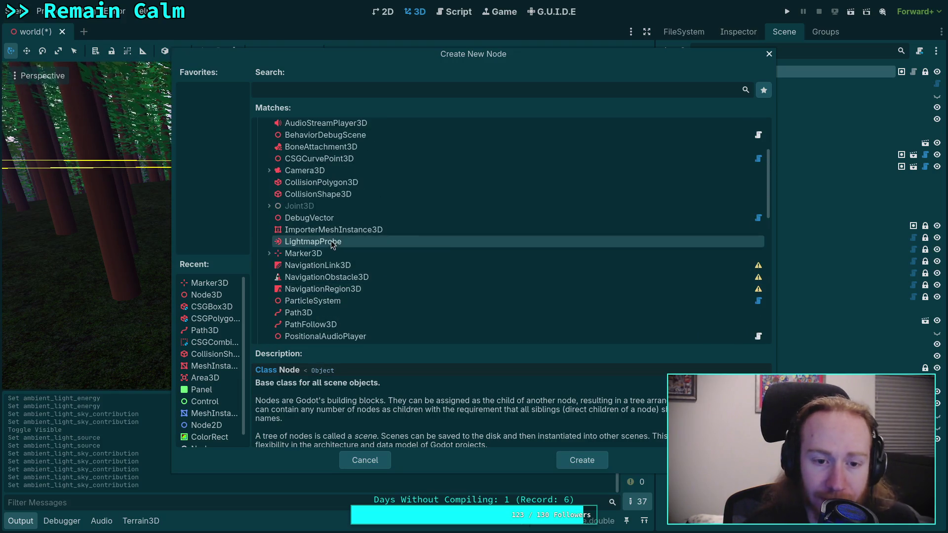
scroll(340, 243, up, 4)
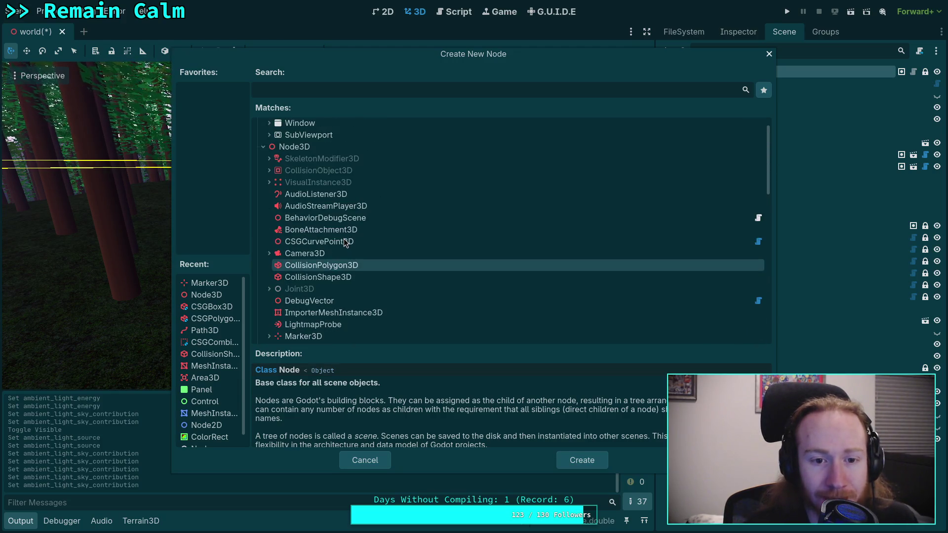
click(270, 182)
scroll(274, 195, down, 1)
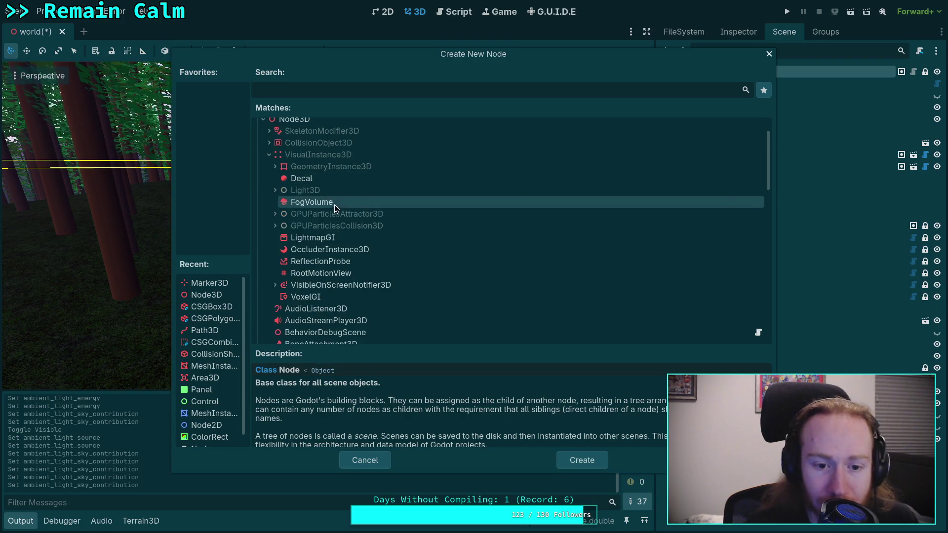
click(328, 264)
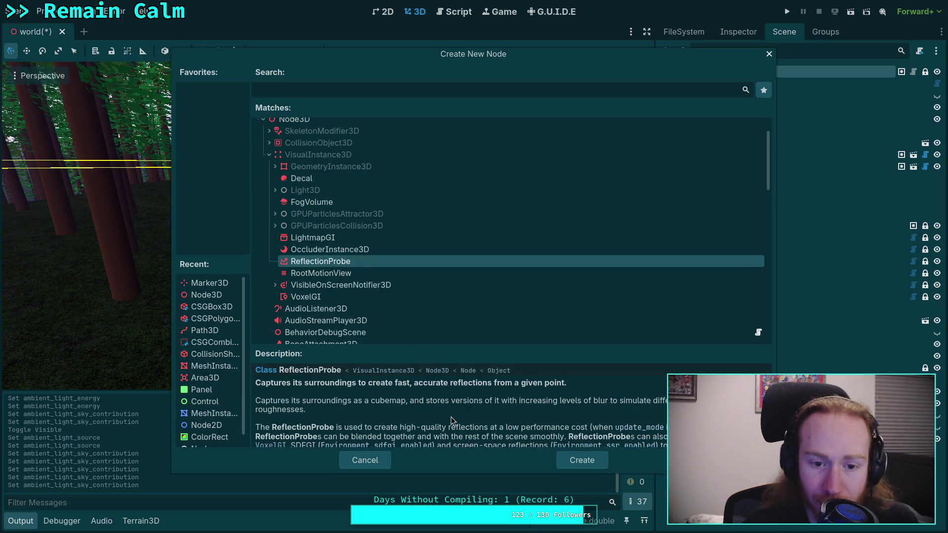
click(574, 458)
Move the new ReflectionProbe along the X axis into the forest.
drag(336, 185, 469, 197)
mouse_move(414, 183)
mouse_down()
mouse_move(229, 199)
mouse_move(300, 191)
mouse_move(393, 285)
mouse_move(387, 265)
mouse_move(375, 267)
mouse_move(409, 303)
mouse_move(339, 297)
mouse_move(296, 308)
mouse_move(399, 388)
mouse_move(339, 309)
mouse_move(336, 108)
mouse_up()
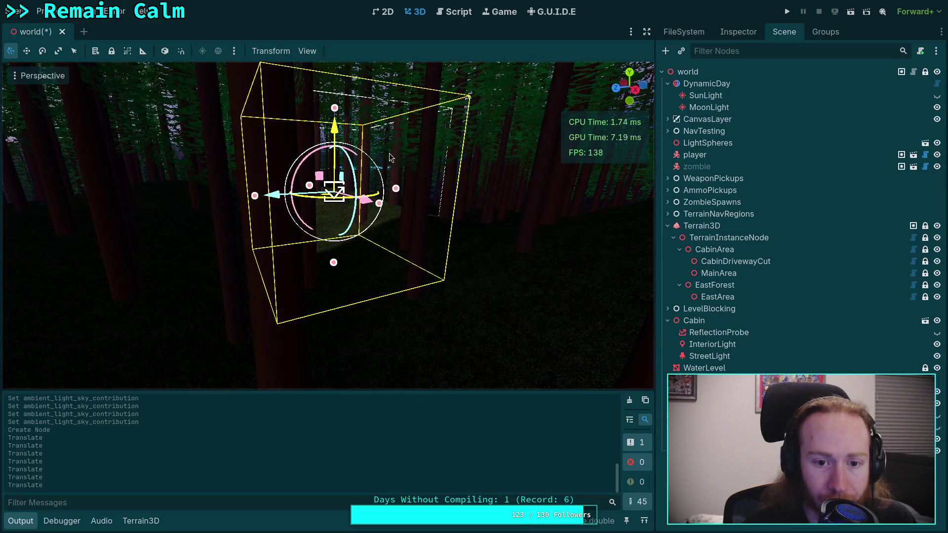
drag(364, 200, 598, 283)
drag(382, 232, 274, 241)
drag(456, 285, 456, 285)
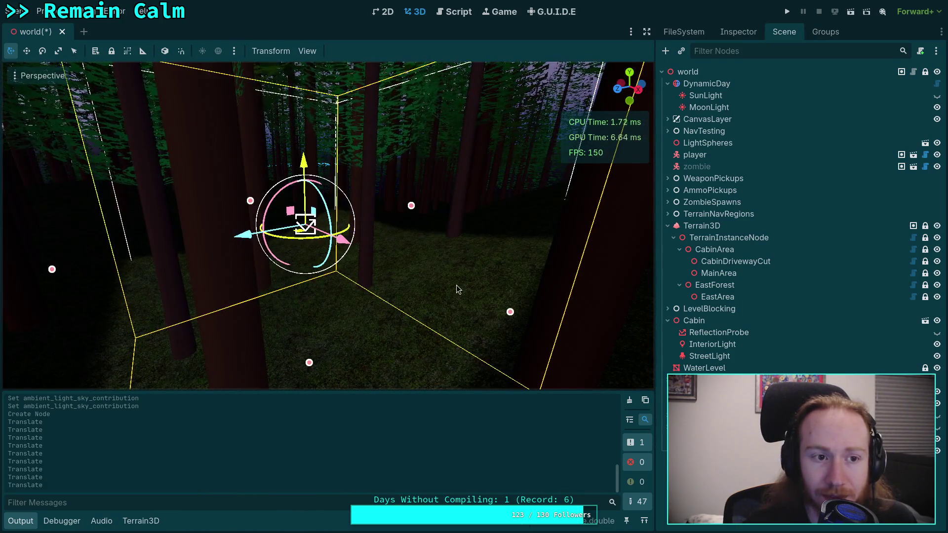
scroll(427, 256, down, 3)
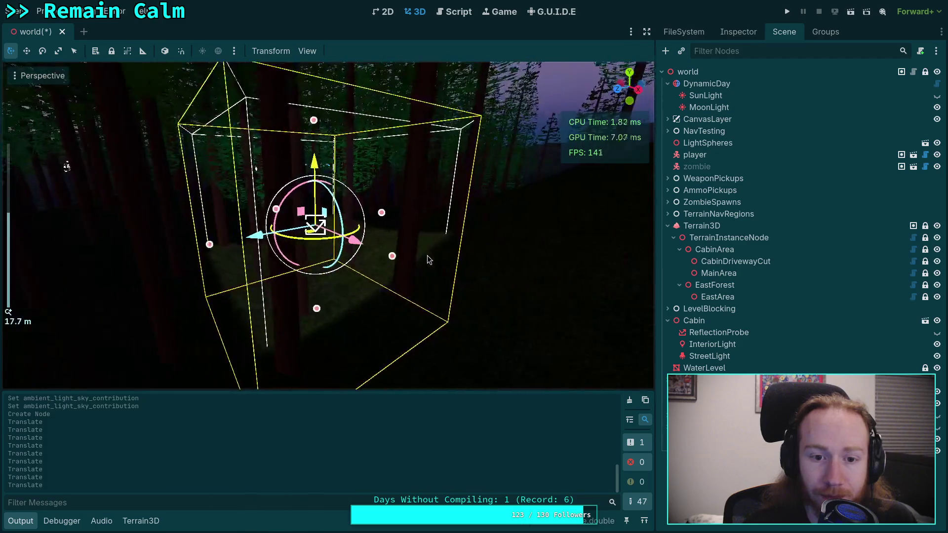
scroll(428, 256, down, 3)
Resize the probe box to about 60 × 35.5 × 47 m and view it at eye level.
drag(269, 231, 205, 243)
click(360, 223)
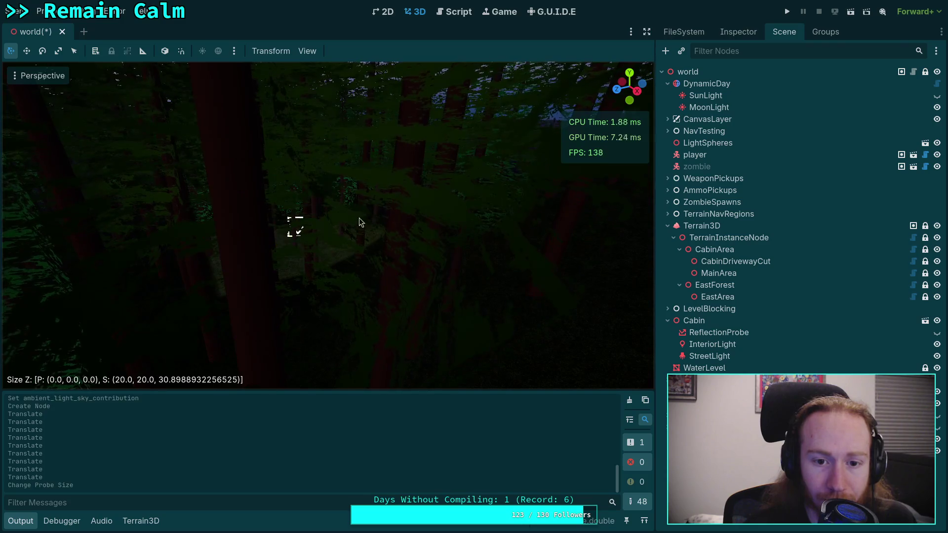
click(295, 226)
drag(367, 212, 420, 200)
drag(368, 232, 467, 294)
drag(313, 207, 277, 178)
drag(326, 129, 326, 84)
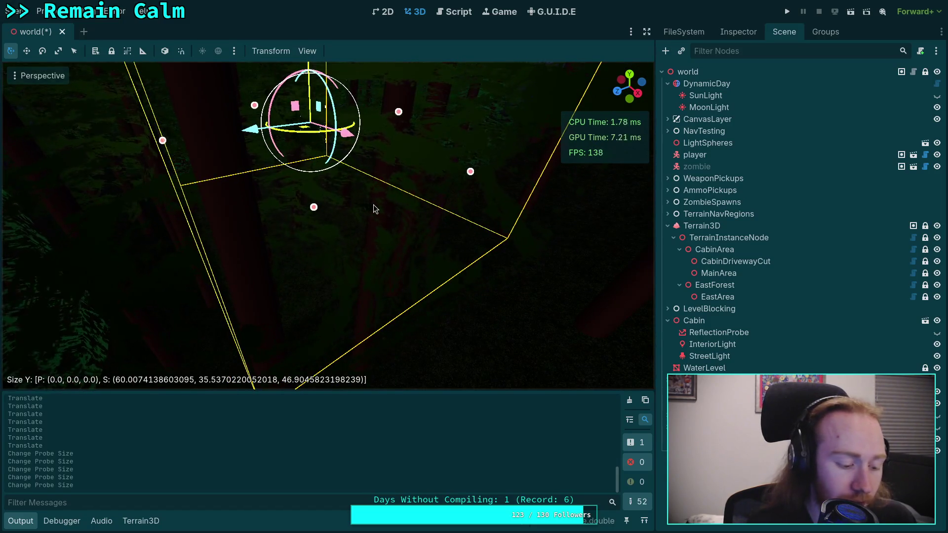
drag(326, 197, 311, 158)
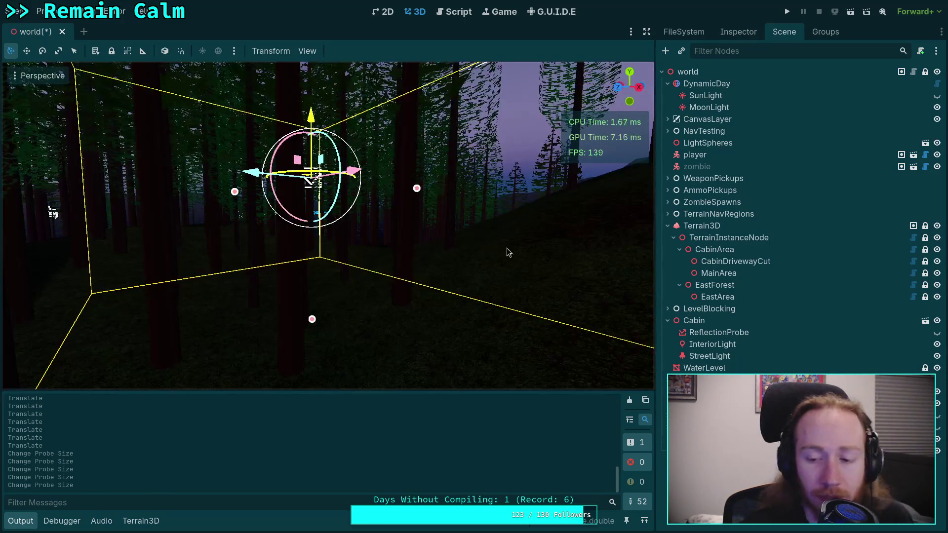
click(739, 33)
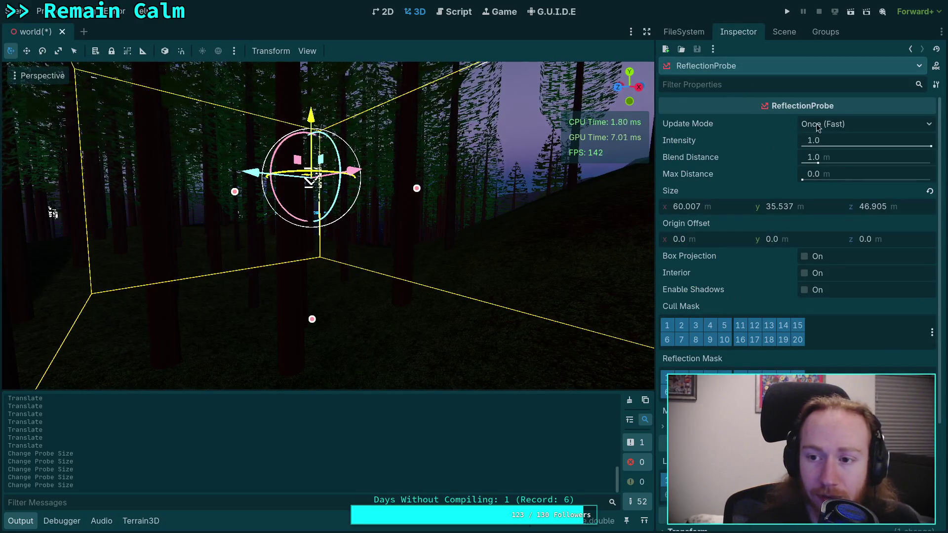
Enable shadows on the reflection probe, trying Interior mode but leaving it off.
click(842, 123)
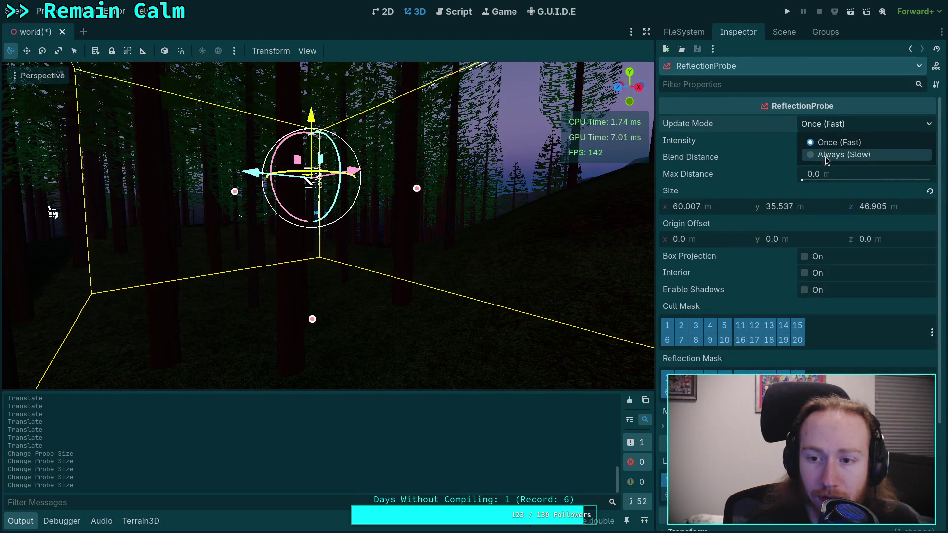
click(716, 120)
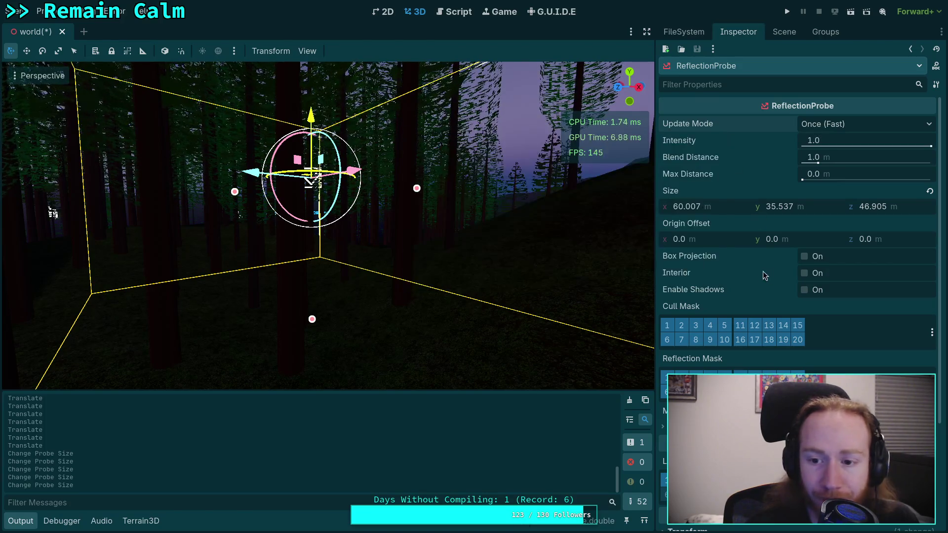
click(805, 290)
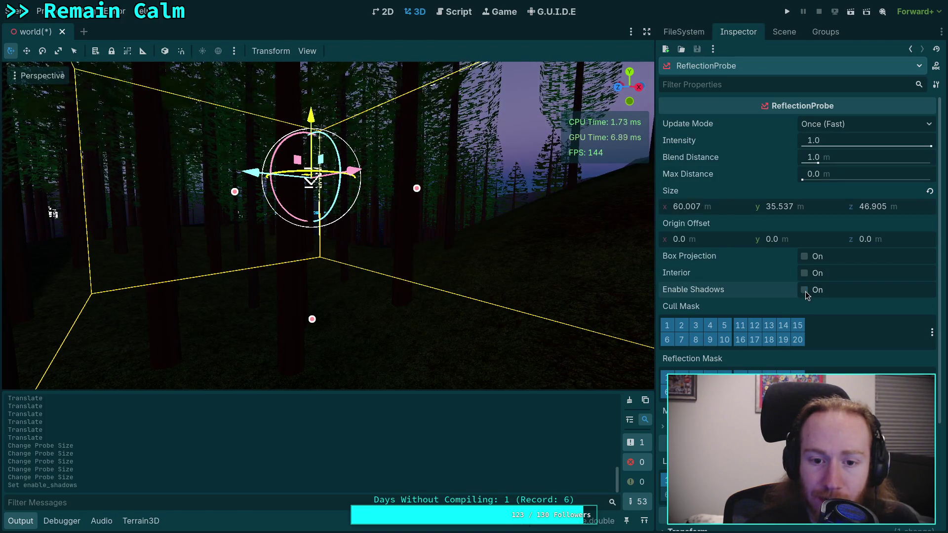
click(804, 290)
click(804, 273)
click(803, 273)
mouse_move(326, 222)
mouse_down()
mouse_move(296, 277)
mouse_move(57, 229)
mouse_move(245, 186)
mouse_move(170, 196)
mouse_move(461, 199)
mouse_move(194, 186)
mouse_move(408, 176)
mouse_move(175, 222)
mouse_up()
click(483, 185)
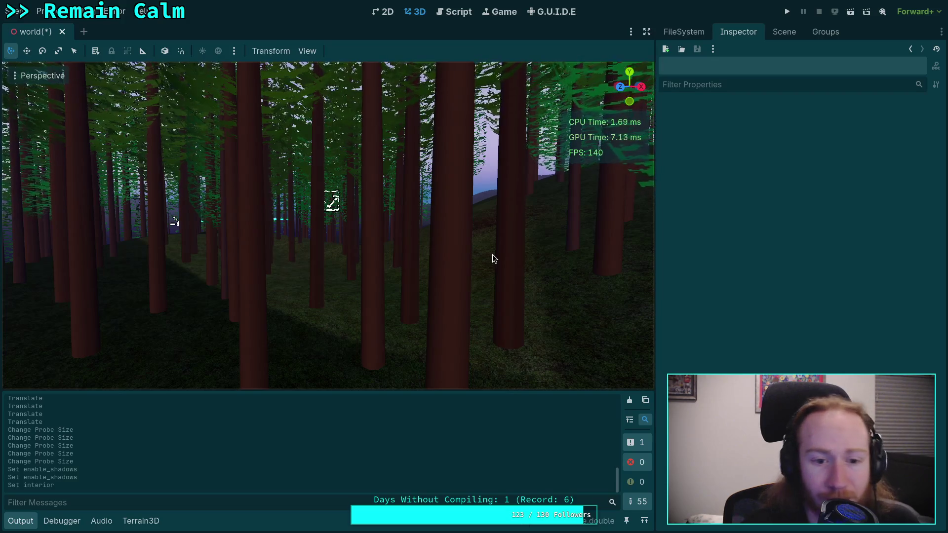
click(334, 206)
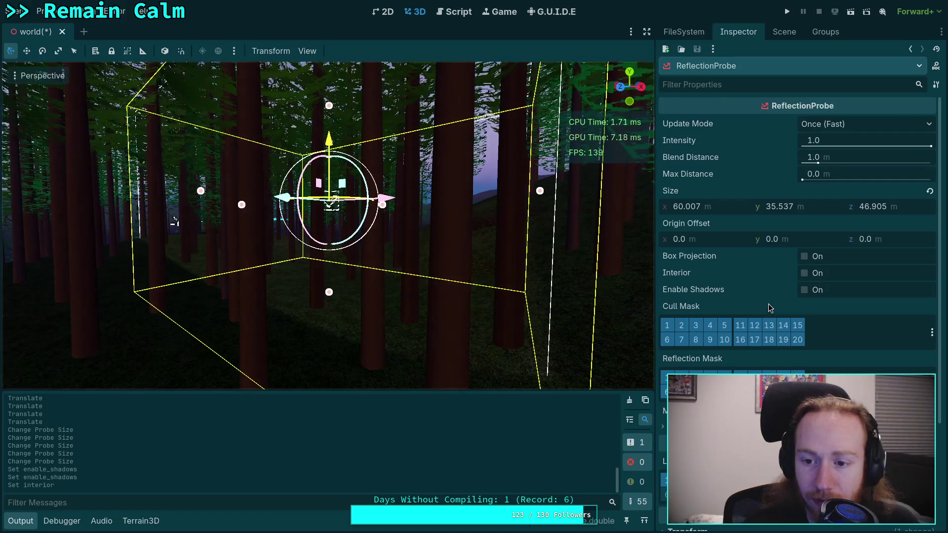
click(805, 290)
click(804, 273)
click(804, 274)
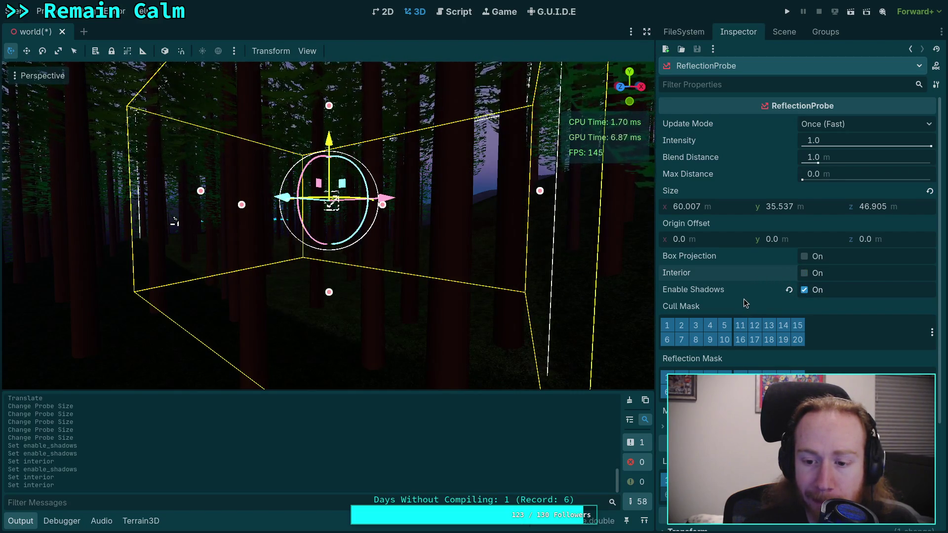
Keep the probe's Ambient mode at Environment and toggle Box Projection.
scroll(743, 298, down, 3)
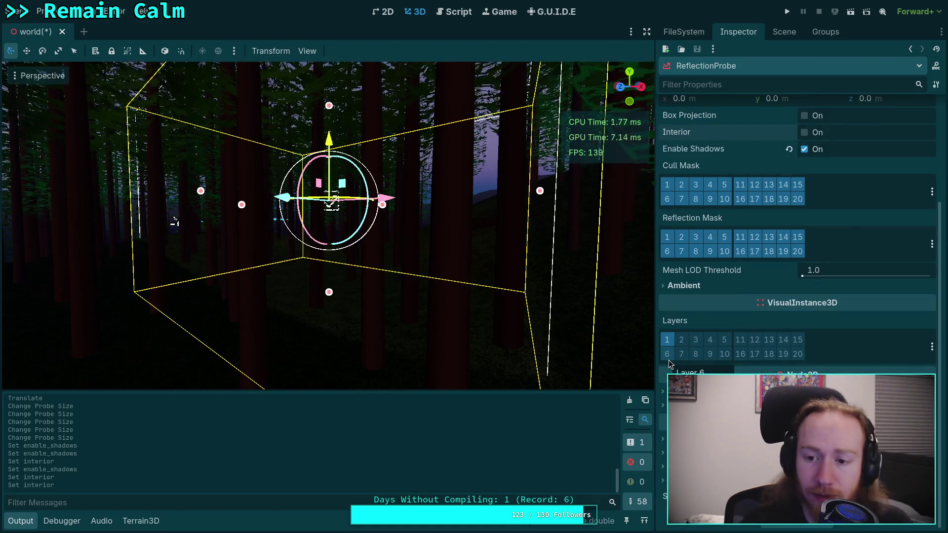
click(690, 290)
click(862, 300)
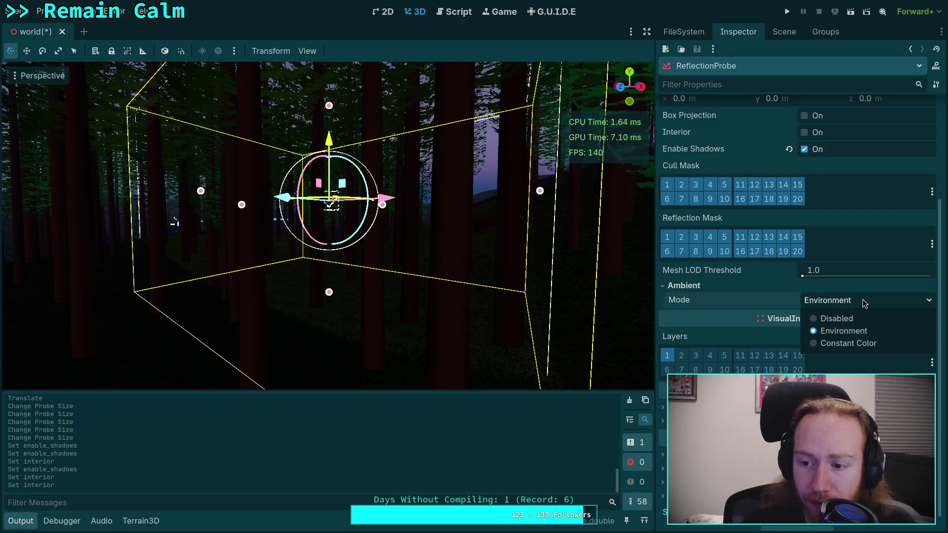
click(844, 331)
scroll(713, 343, up, 2)
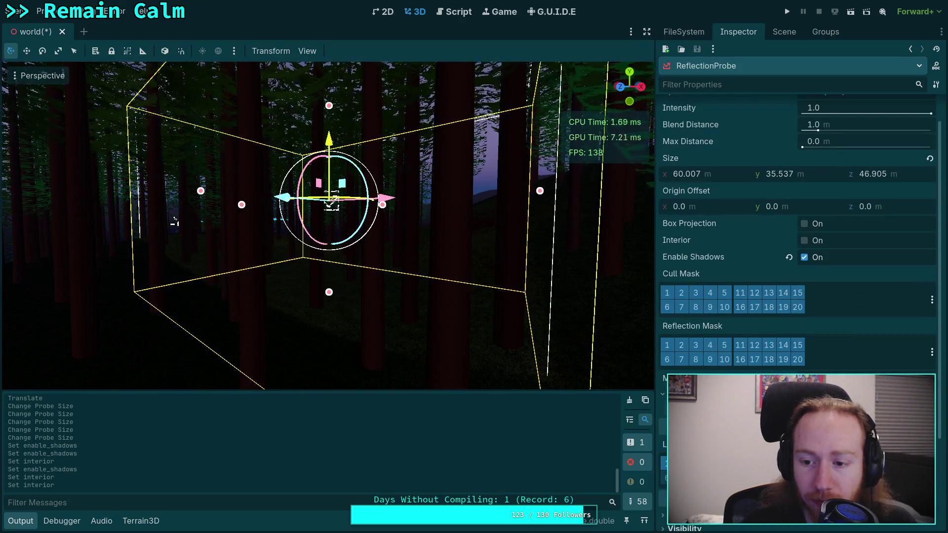
scroll(714, 343, up, 1)
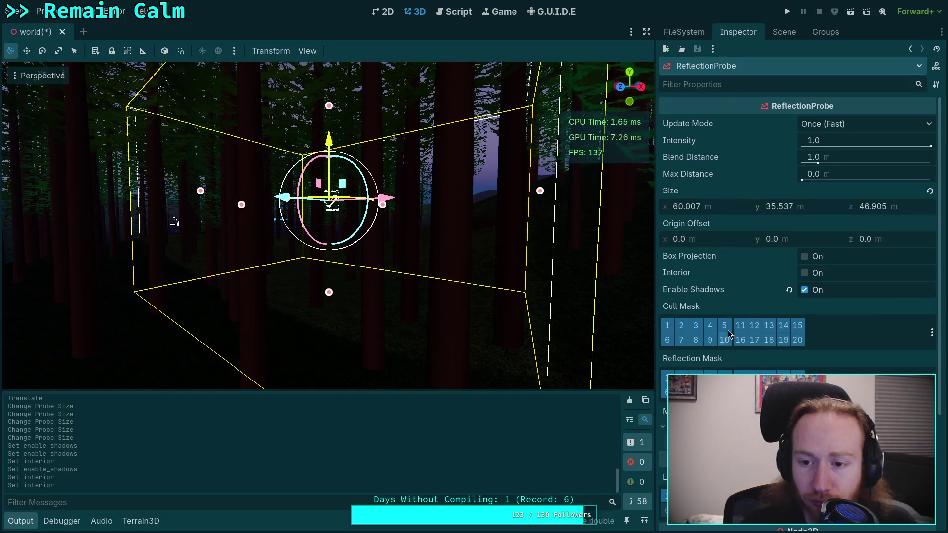
click(804, 257)
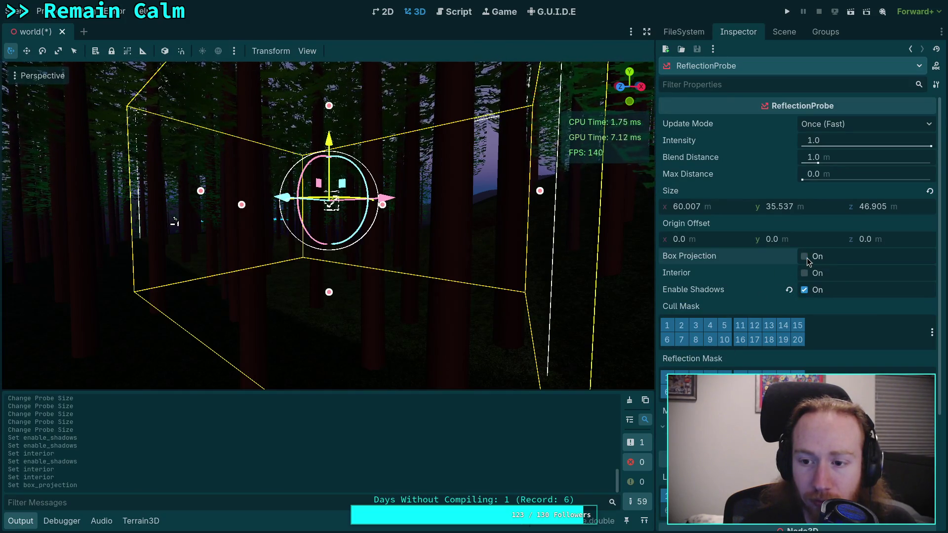
Try the Always update mode, return it to Once (Fast), and request the probe's deletion.
click(877, 123)
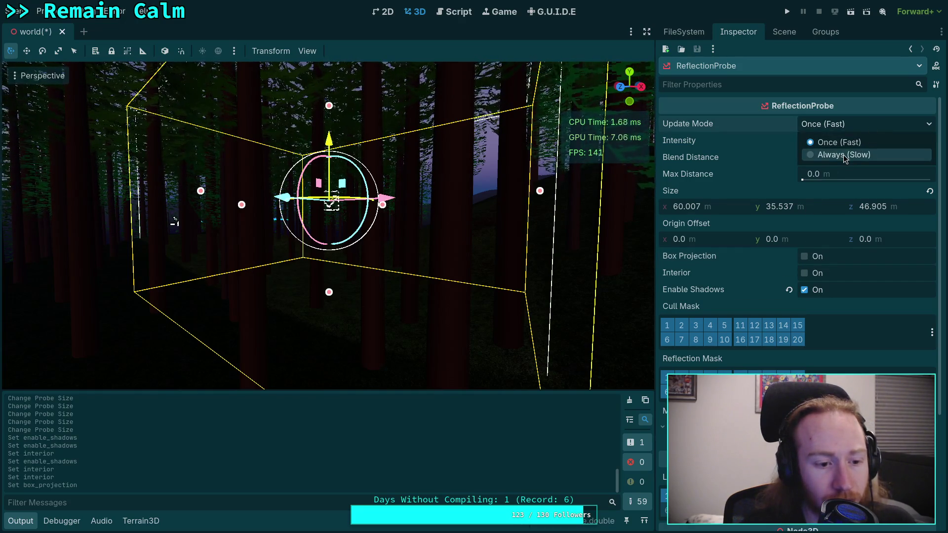
click(843, 155)
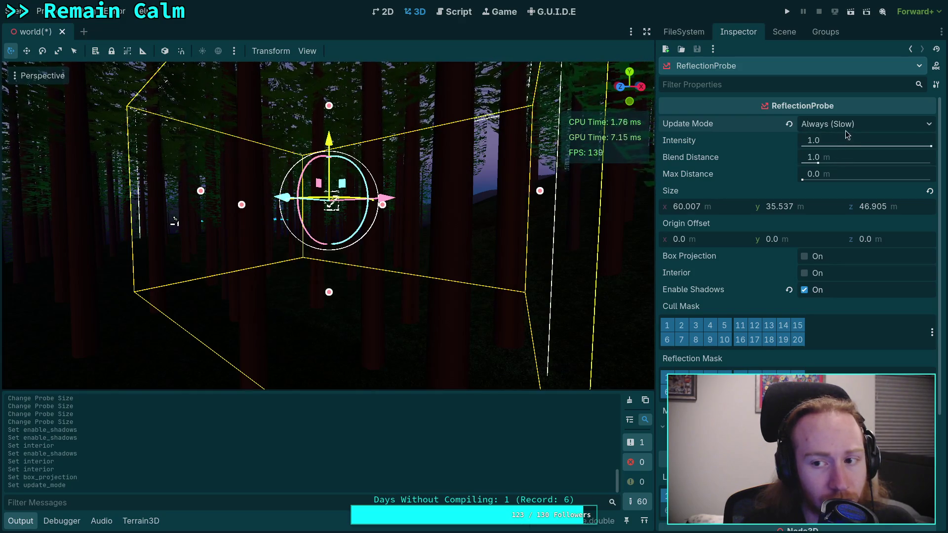
click(845, 129)
click(838, 143)
click(842, 126)
click(828, 152)
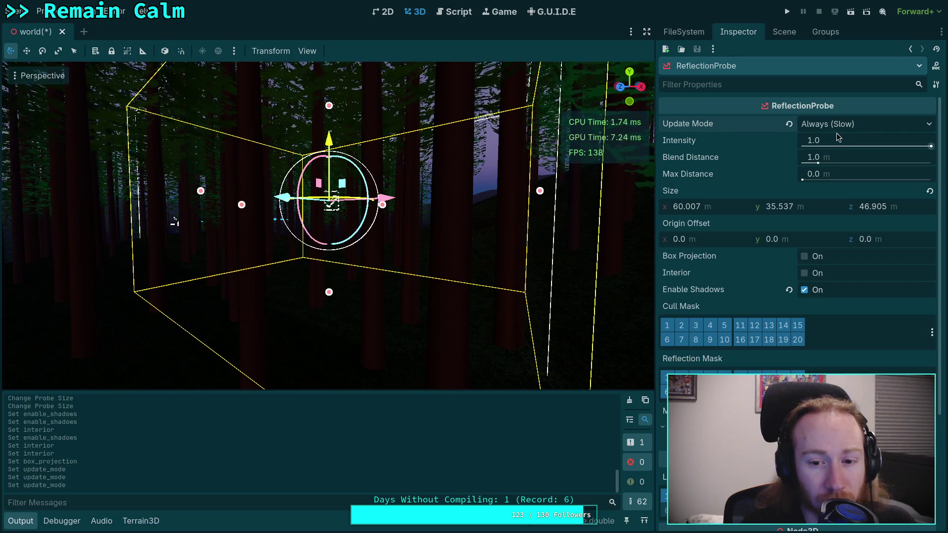
click(836, 127)
click(835, 141)
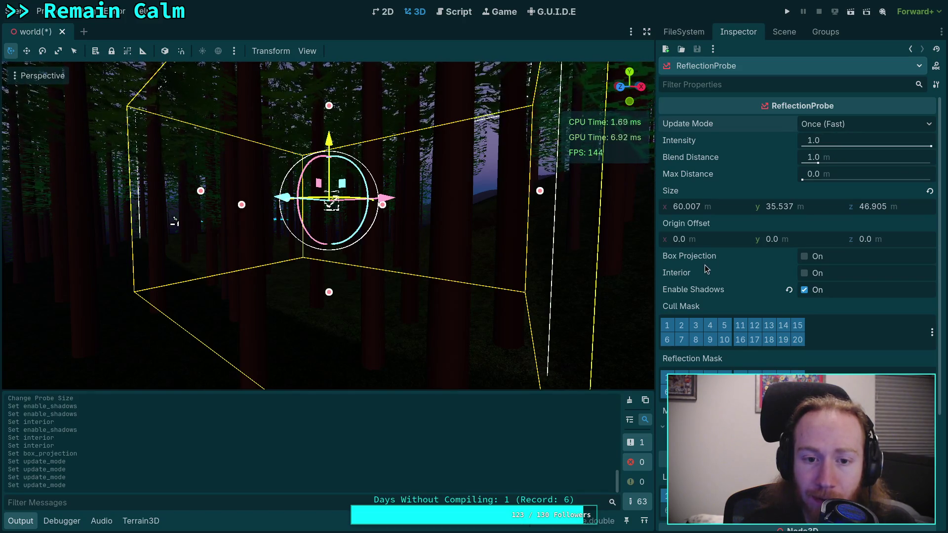
key(Delete)
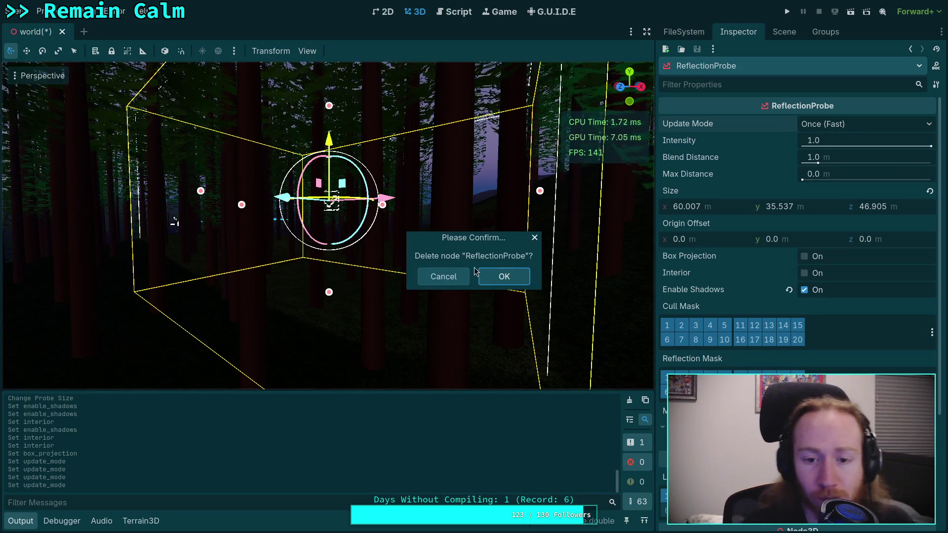
Confirm deleting the ReflectionProbe node, then bring up Project Settings.
click(498, 280)
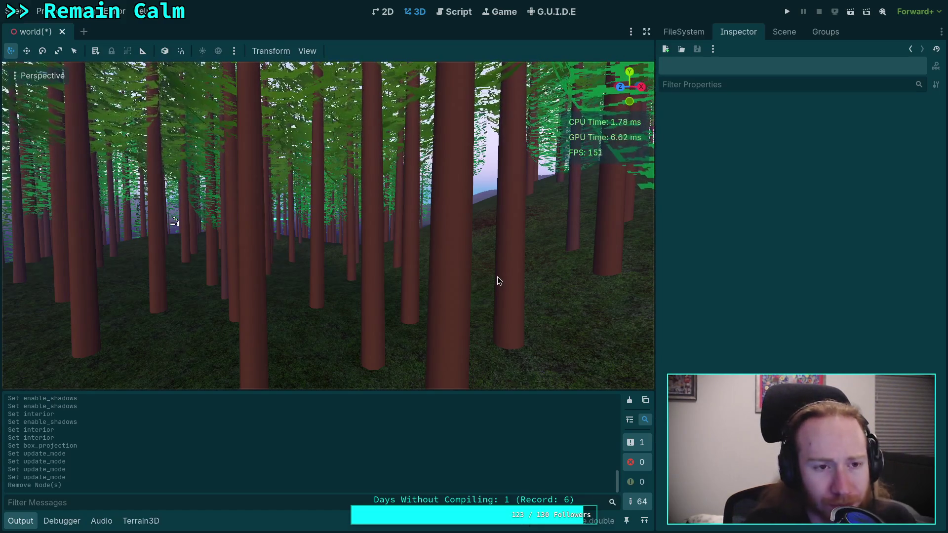
click(52, 11)
click(67, 28)
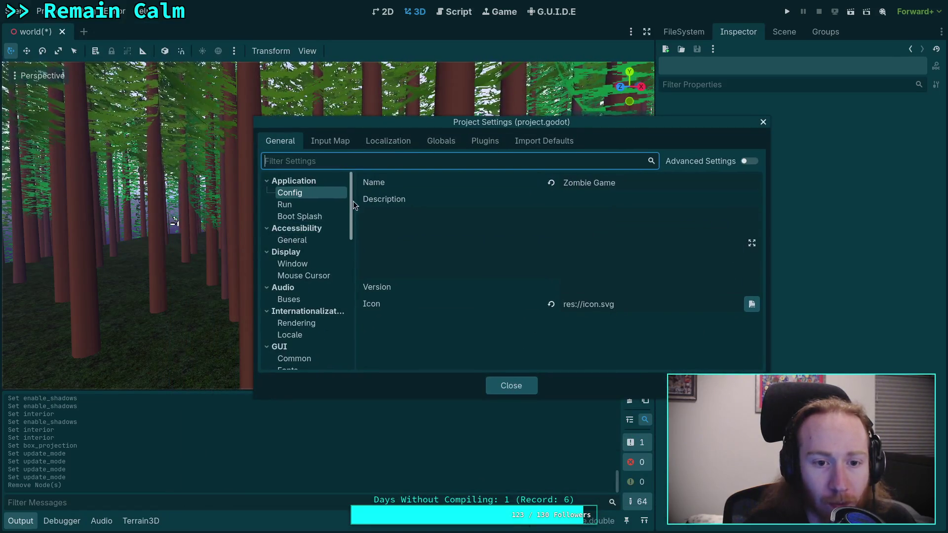
Turn on Advanced Settings, enlarge the Project Settings window, and show Rendering > Occlusion Culling.
drag(351, 200, 347, 263)
click(316, 224)
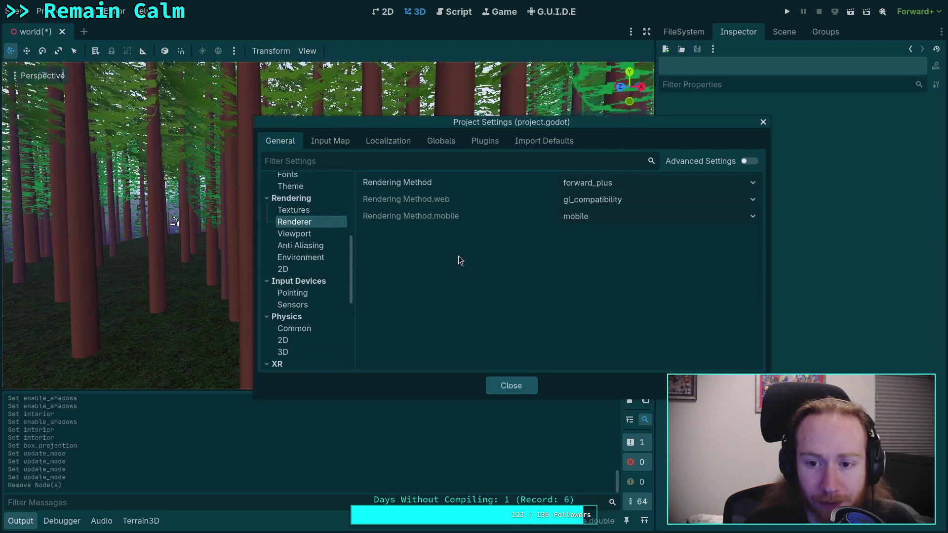
click(748, 161)
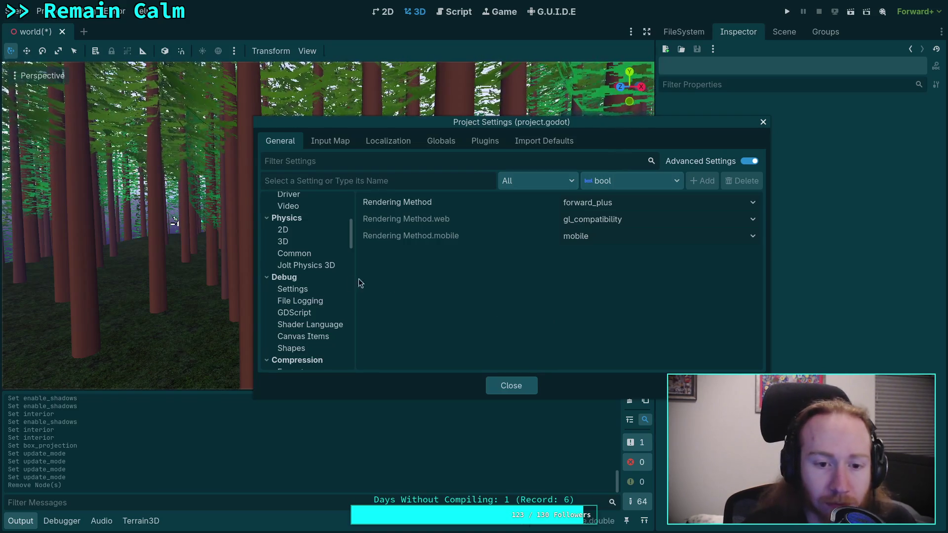
scroll(318, 271, down, 3)
scroll(320, 271, up, 5)
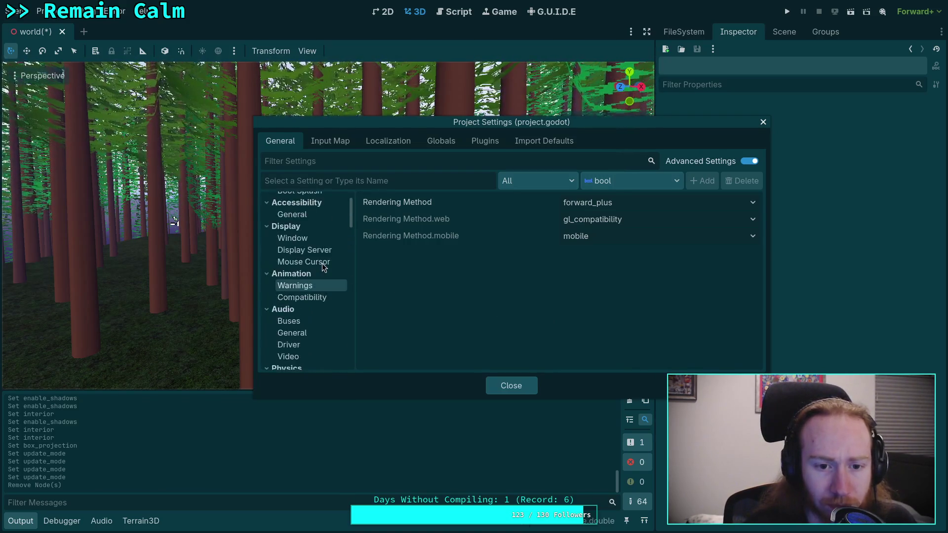
scroll(322, 263, down, 8)
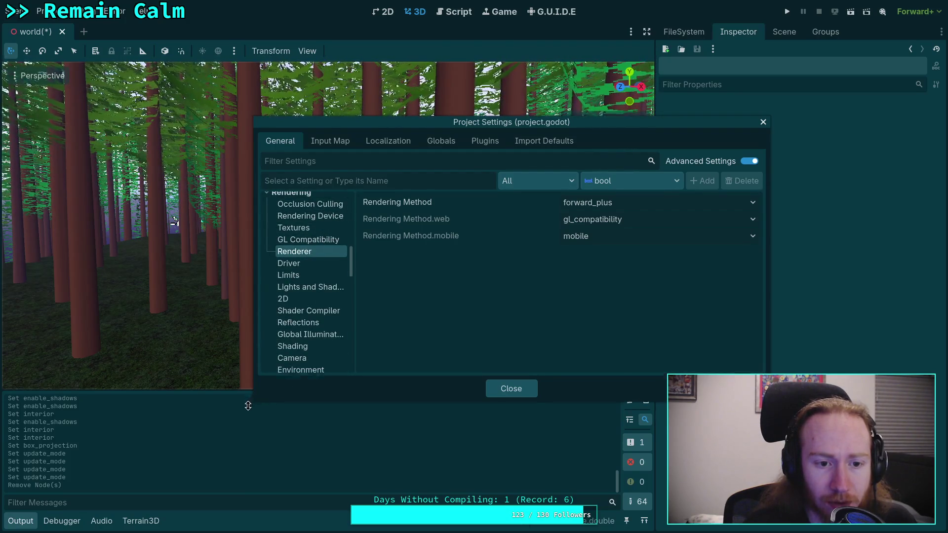
drag(253, 400, 253, 500)
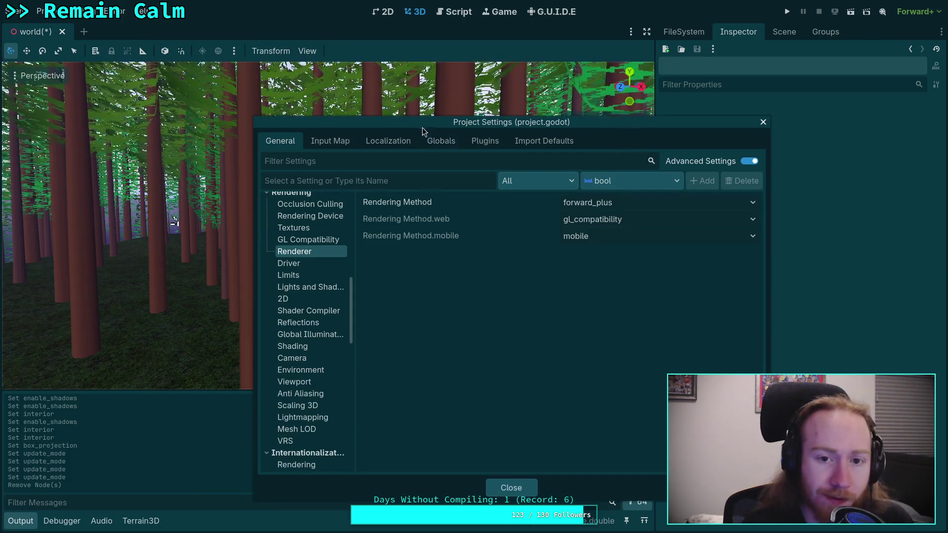
drag(422, 127, 514, 121)
click(392, 199)
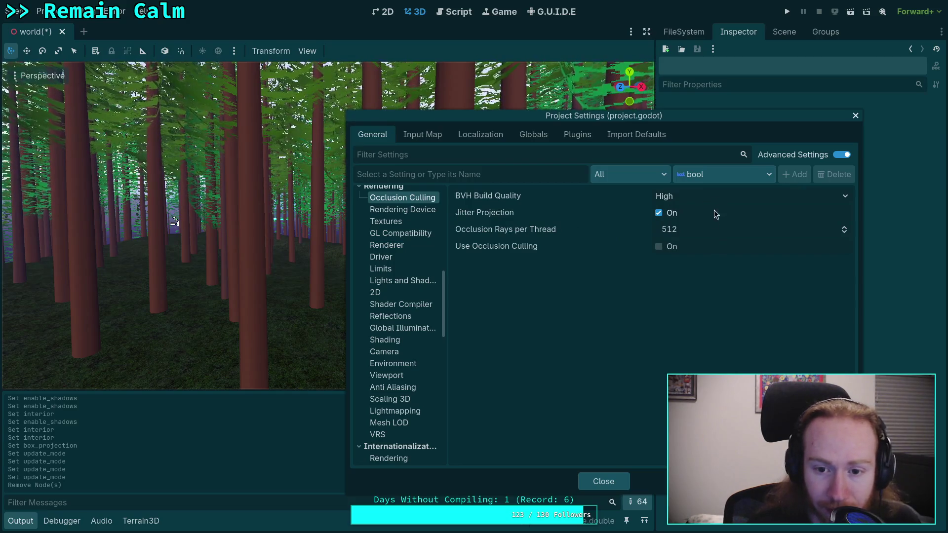
Leave occlusion culling off and BVH build quality at High after trying them.
click(659, 247)
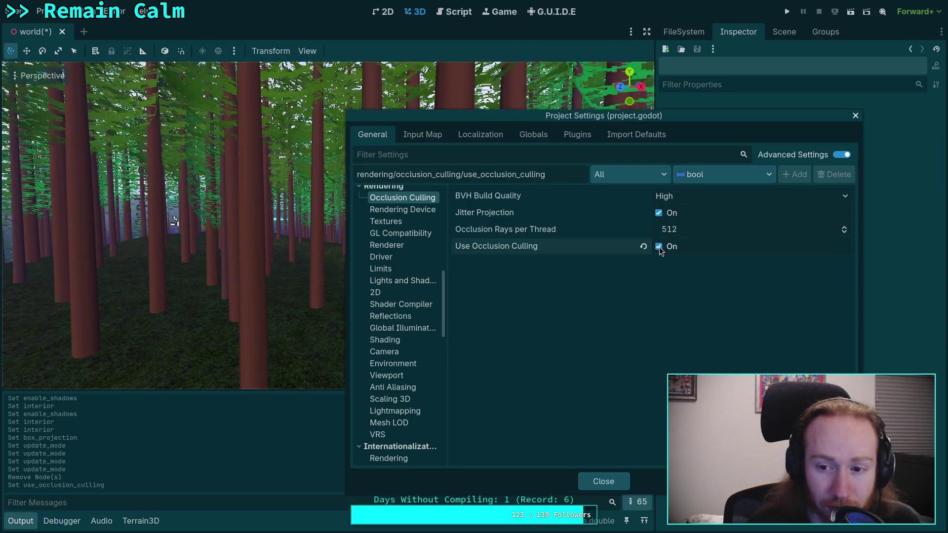
click(659, 247)
click(687, 196)
click(686, 196)
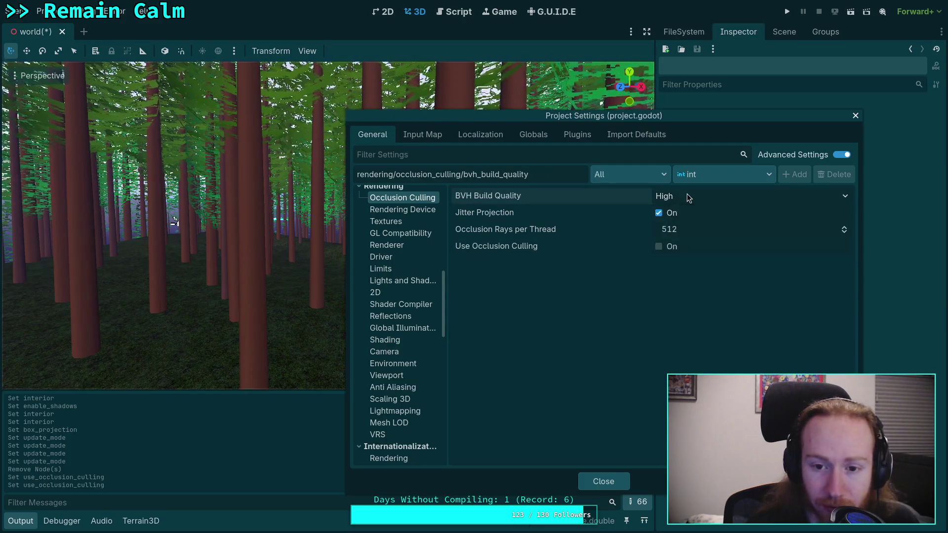
Step through Rendering Device, Textures, GL Compatibility, Renderer, Driver and Limits to Lights and Shadows.
click(402, 209)
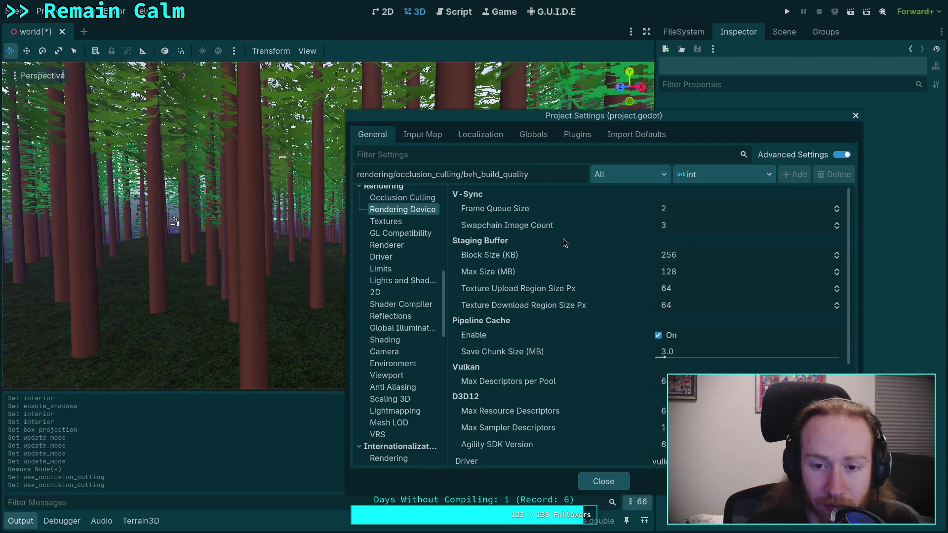
scroll(560, 256, down, 3)
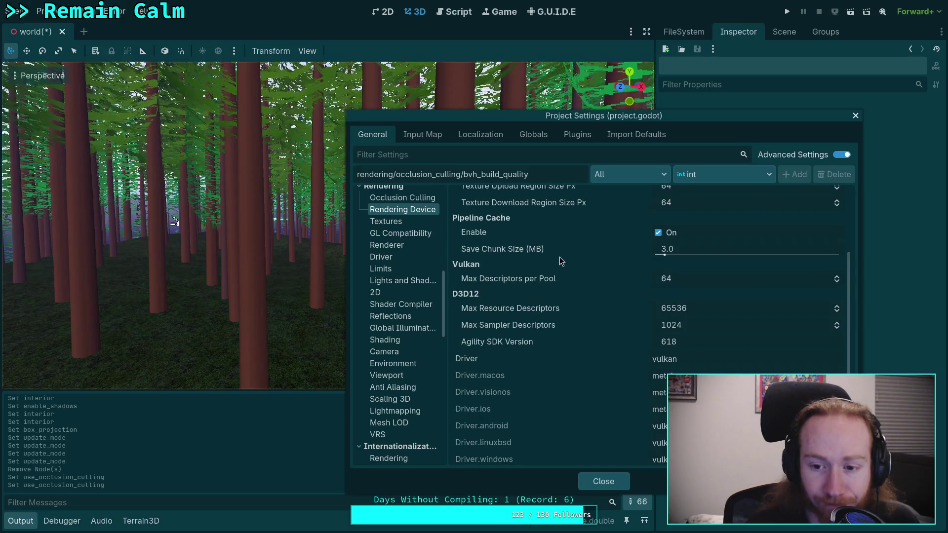
scroll(559, 257, down, 2)
click(395, 222)
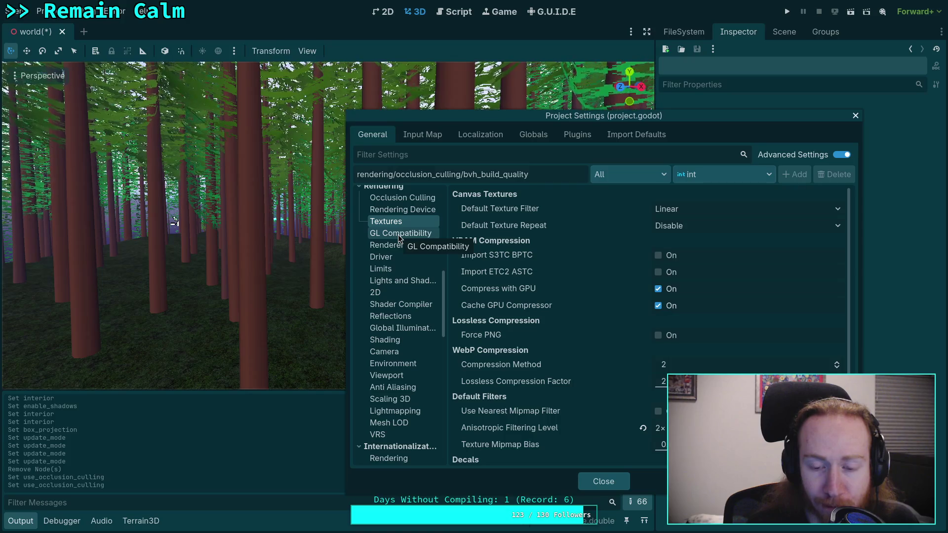
click(398, 235)
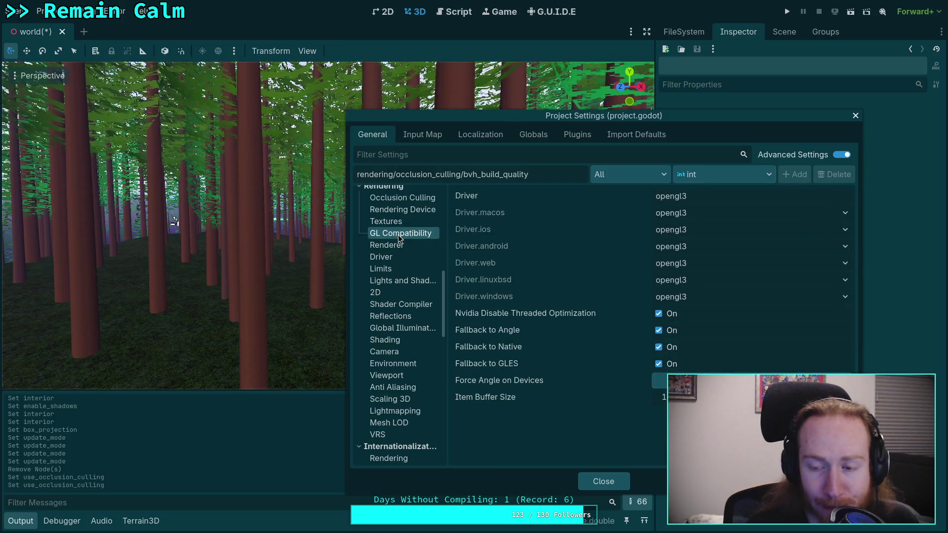
click(397, 250)
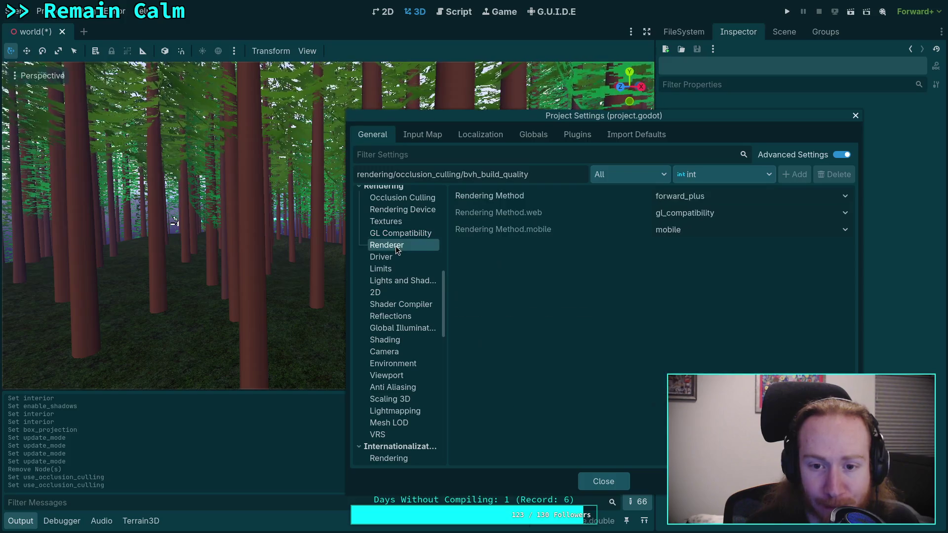
click(406, 259)
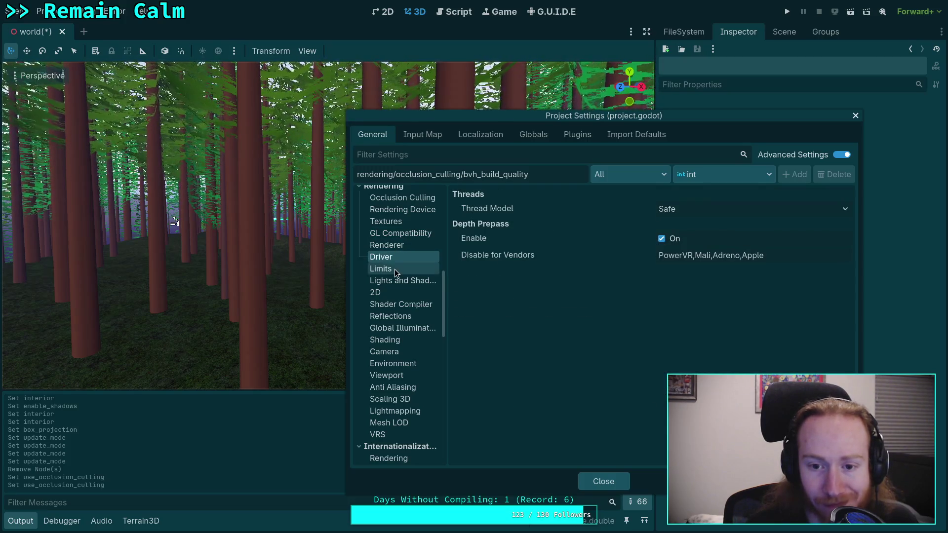
click(395, 269)
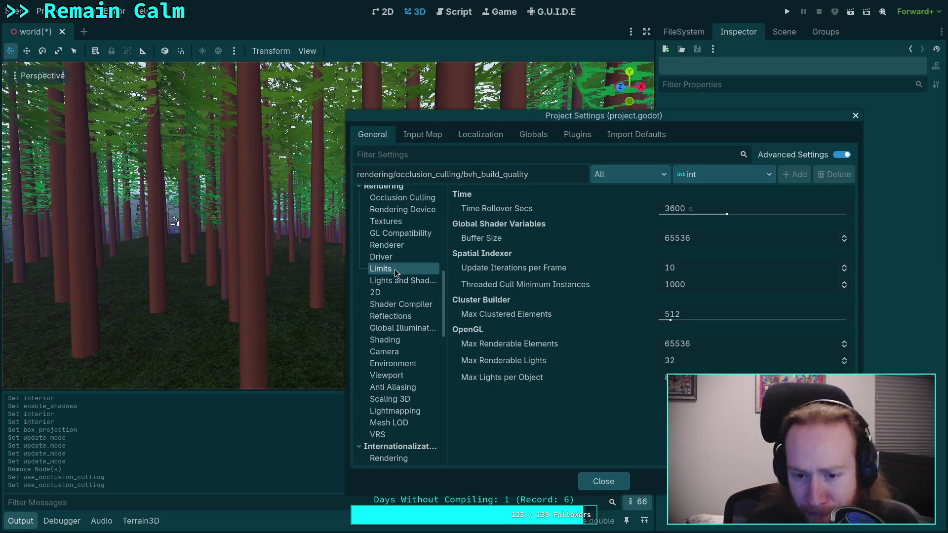
click(400, 280)
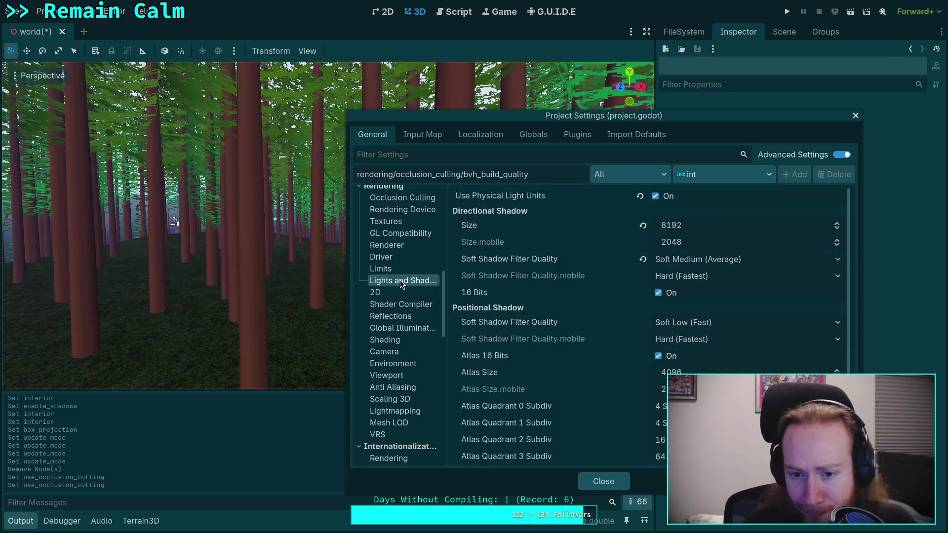
Review the Lights and Shadows rendering settings, reading their tooltips while scrolling the list.
mouse_move(556, 299)
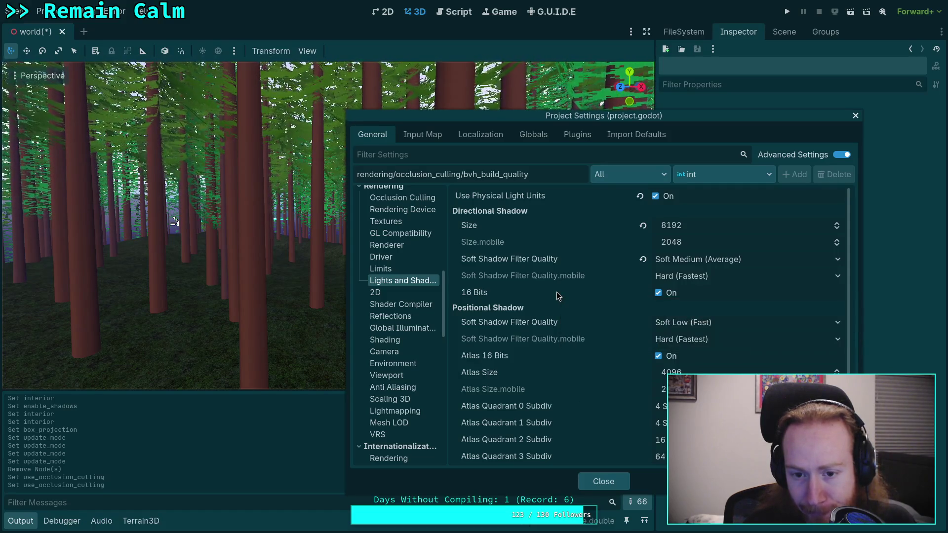
mouse_move(486, 228)
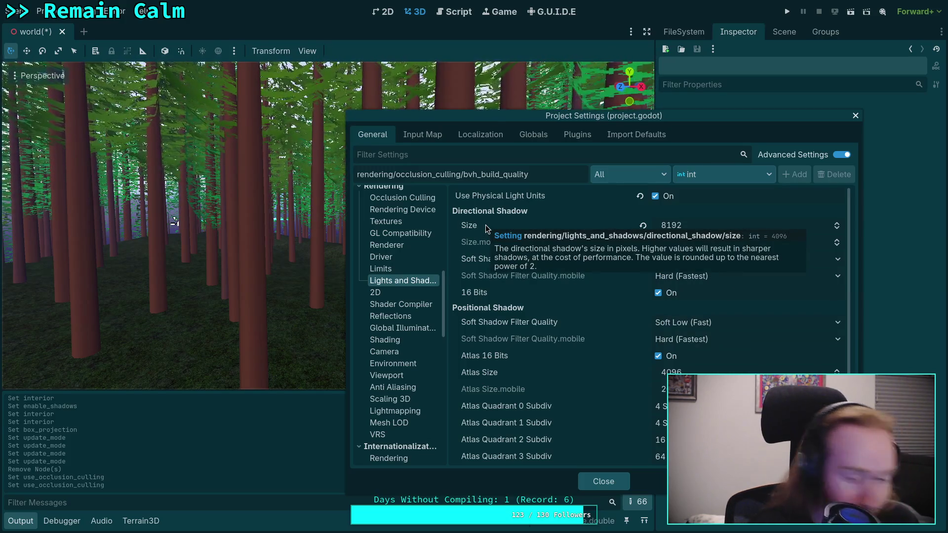
mouse_move(543, 344)
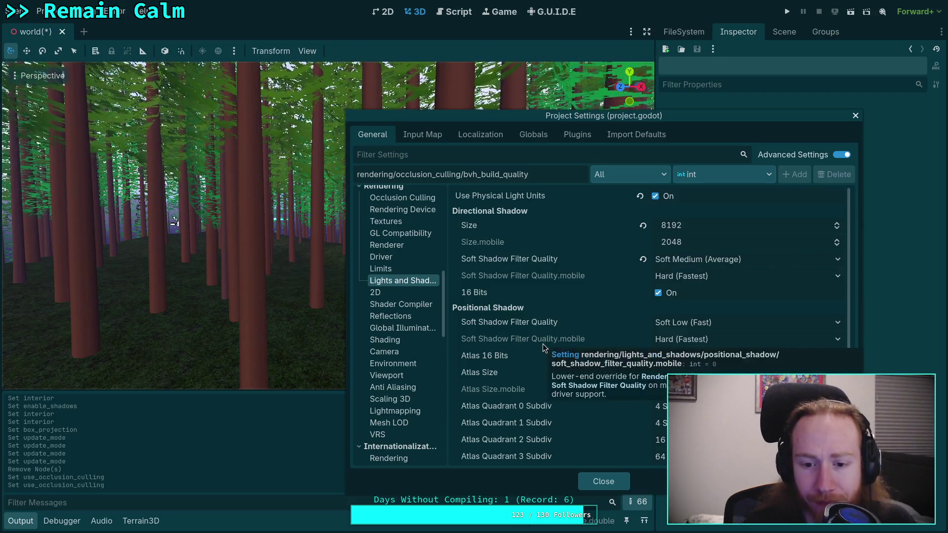
scroll(522, 372, down, 1)
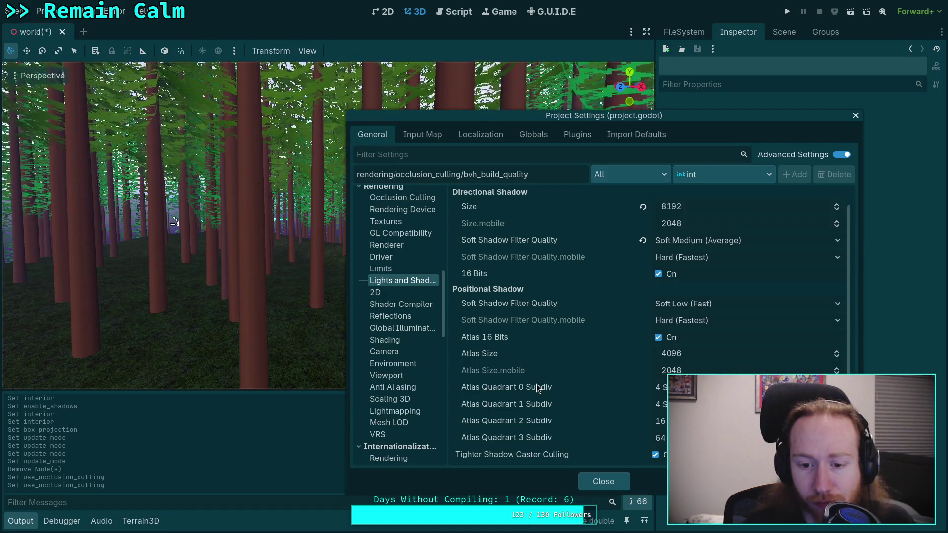
scroll(528, 377, up, 1)
scroll(529, 377, down, 1)
mouse_move(537, 374)
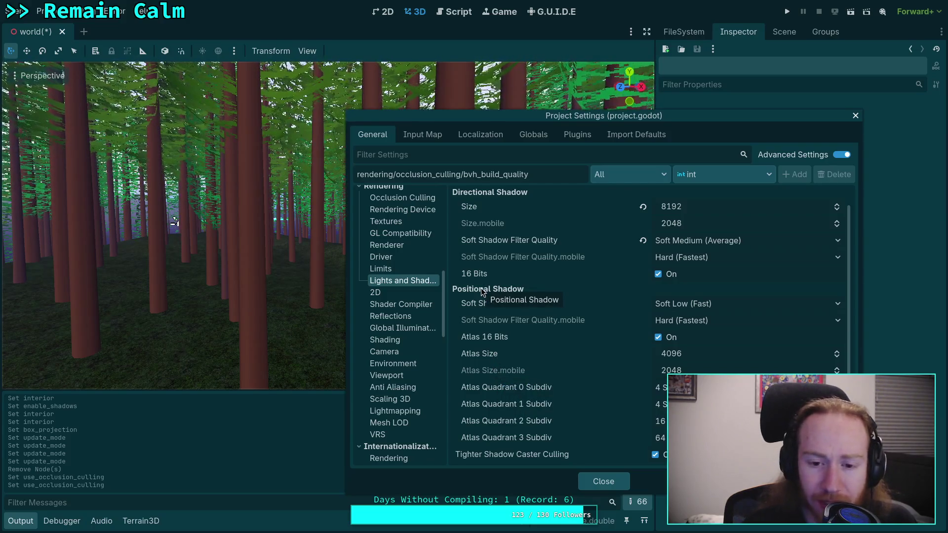
mouse_move(482, 304)
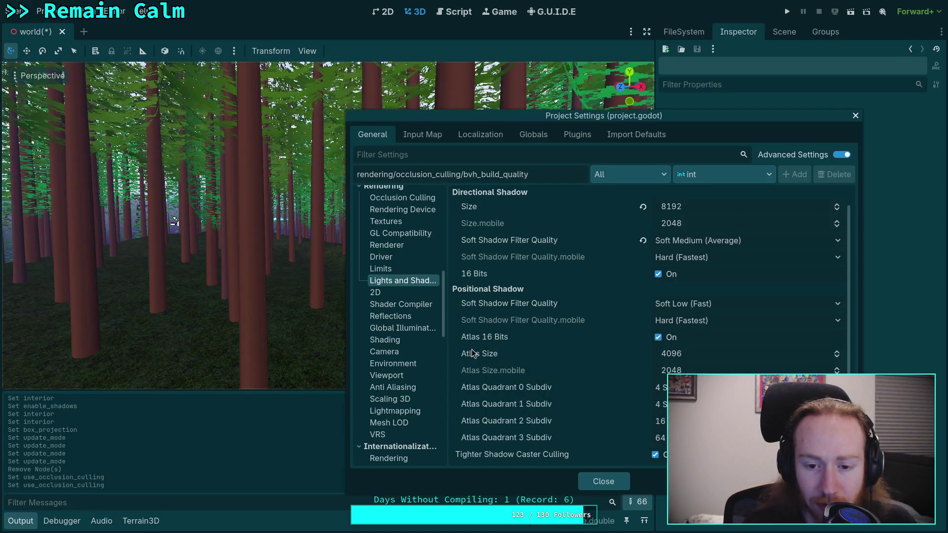
mouse_move(471, 352)
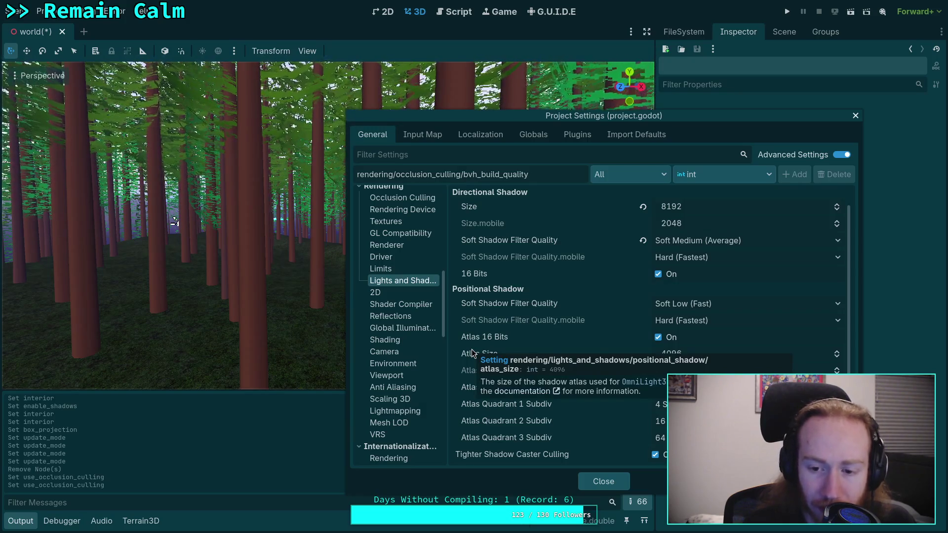
scroll(471, 346, up, 1)
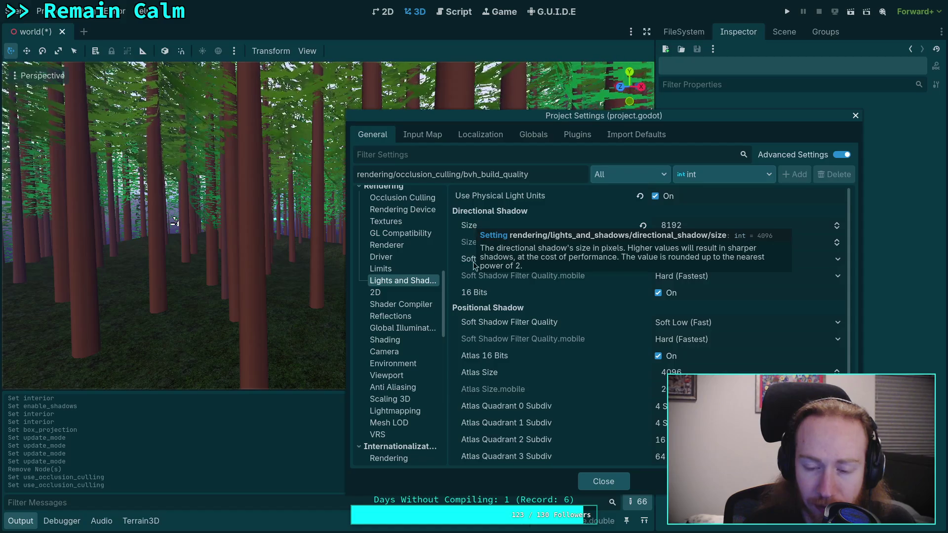
scroll(500, 328, down, 1)
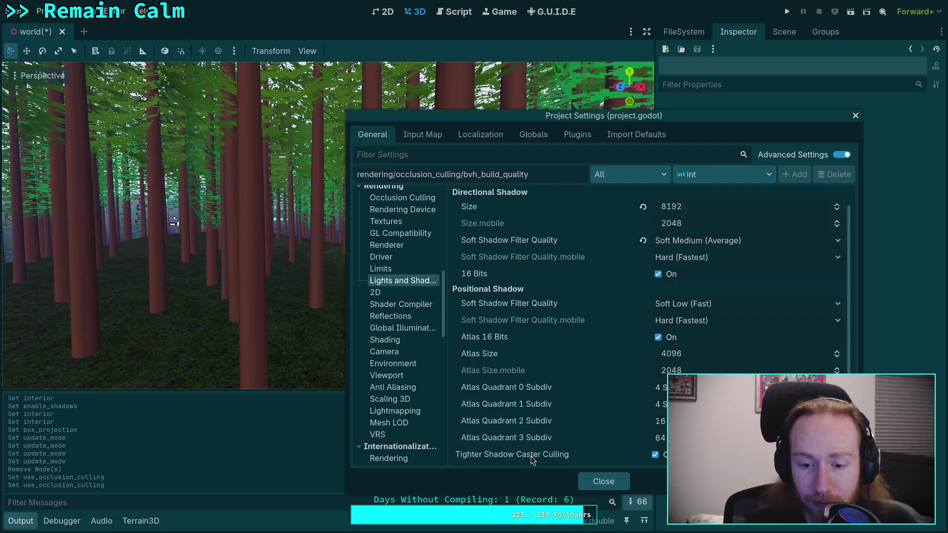
Step through the 2D, Shader Compiler, Reflections and Global Illumination rendering pages.
click(387, 295)
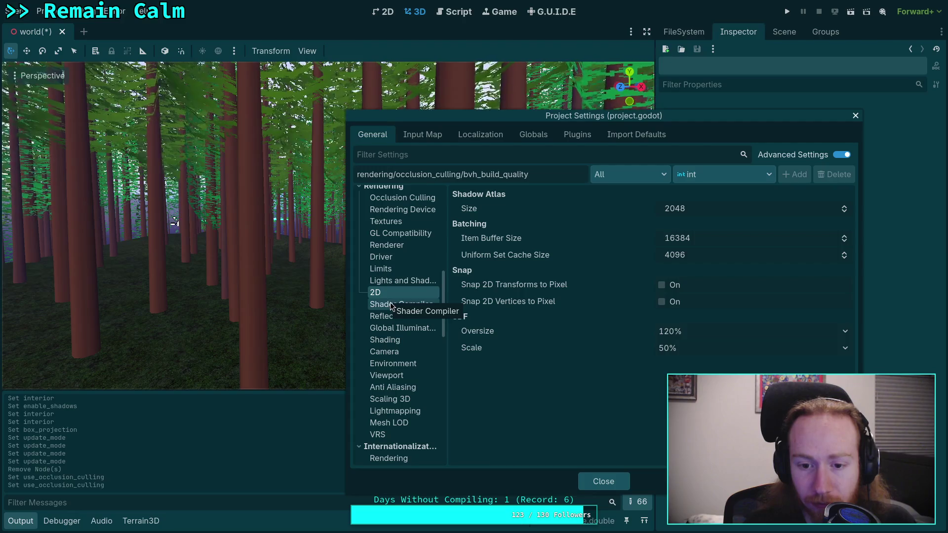
click(390, 305)
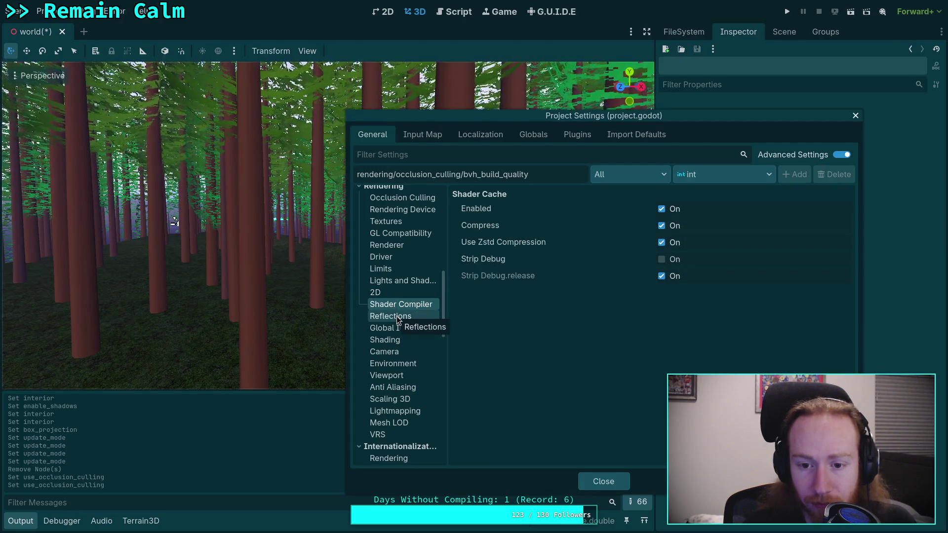
click(396, 316)
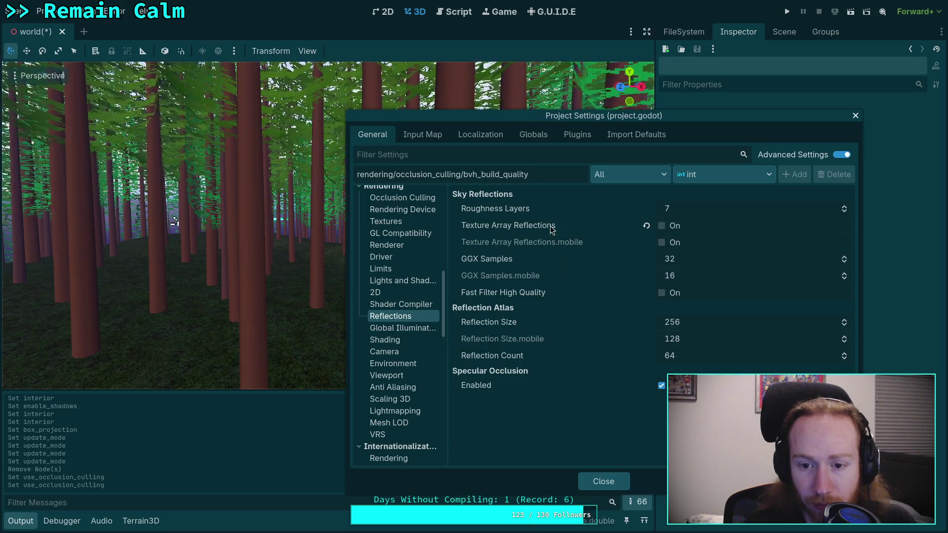
mouse_move(551, 227)
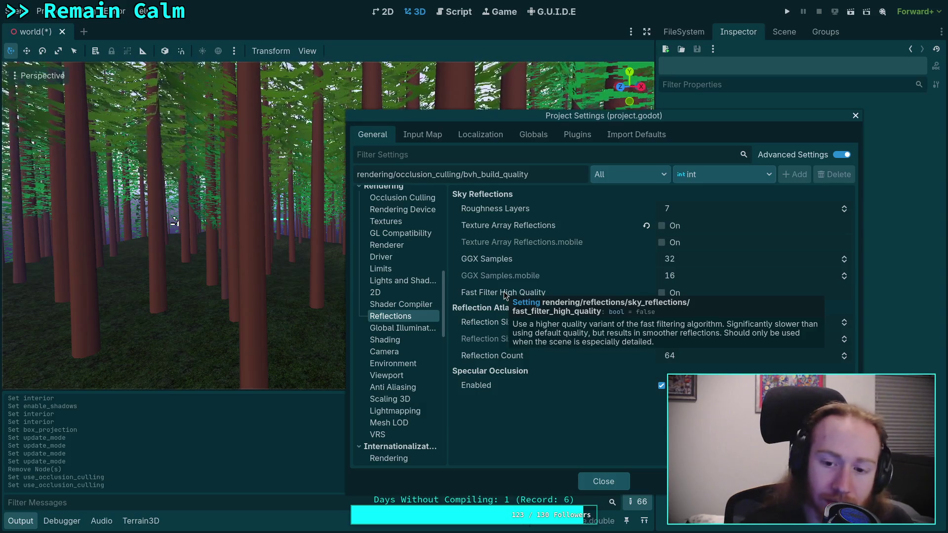
mouse_move(504, 262)
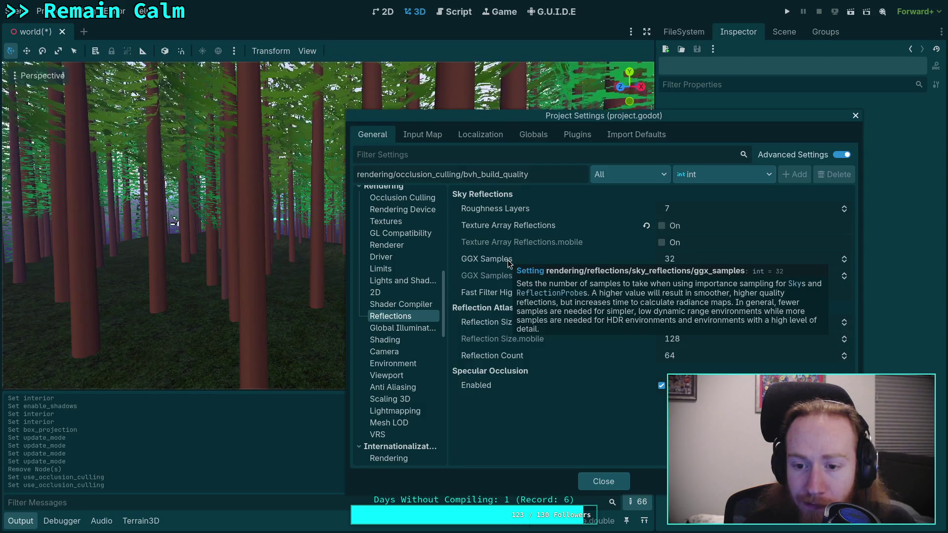
click(419, 328)
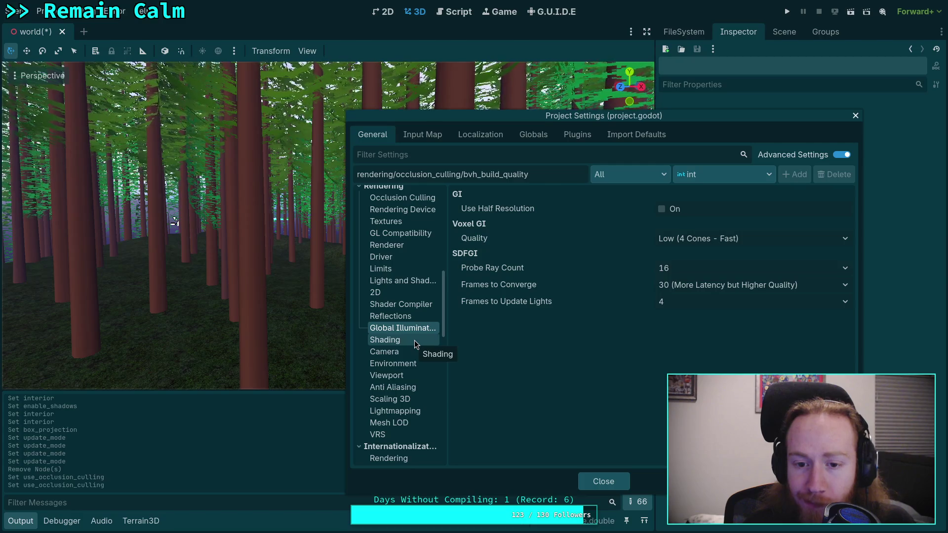
Look through the shading override, camera depth of field and environment effects settings.
click(412, 341)
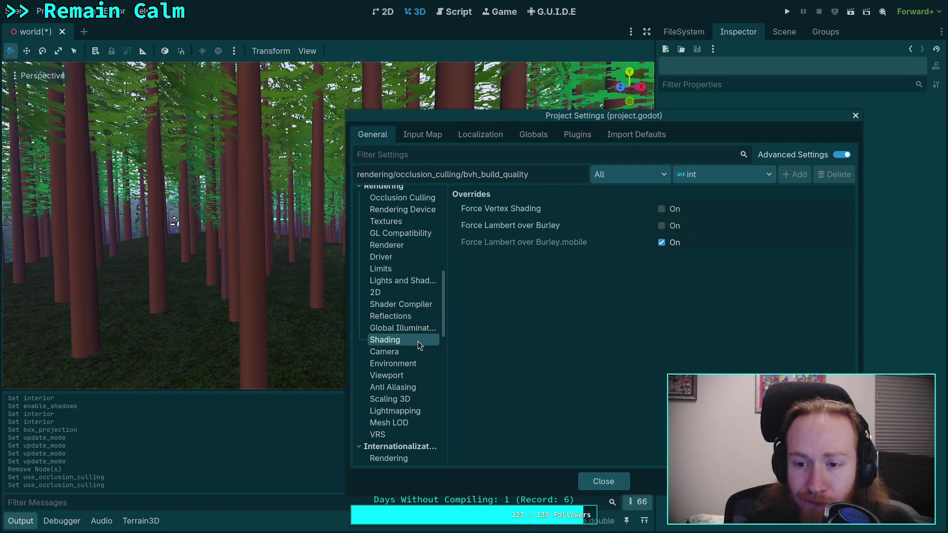
click(388, 358)
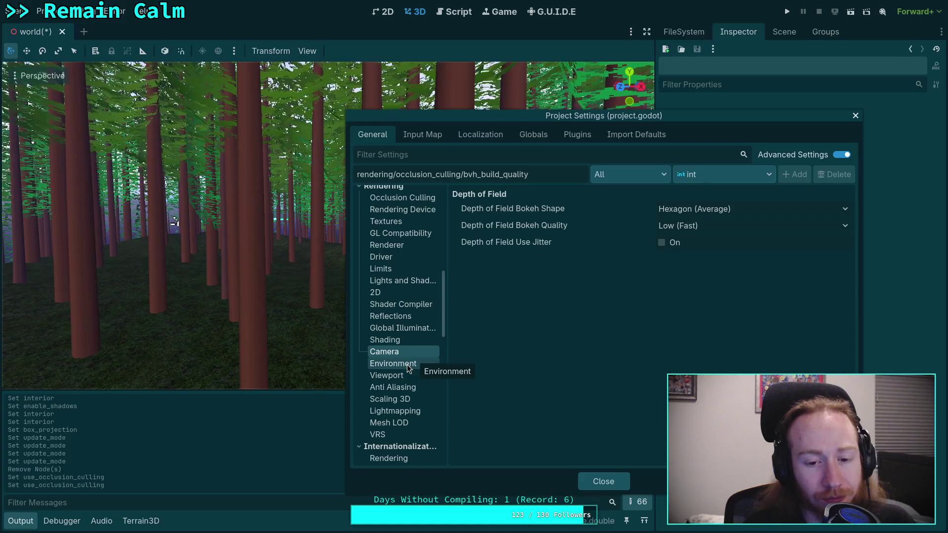
click(407, 365)
mouse_move(507, 370)
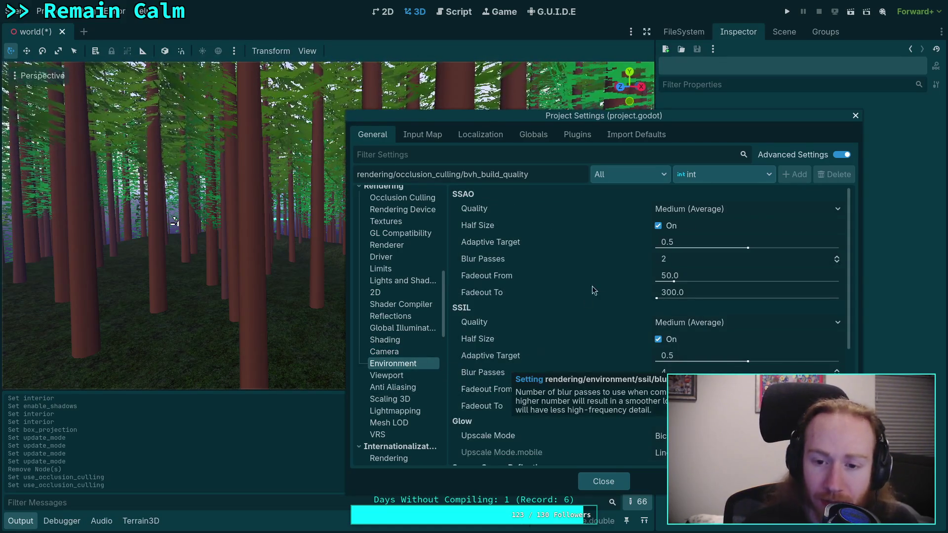
scroll(574, 329, down, 1)
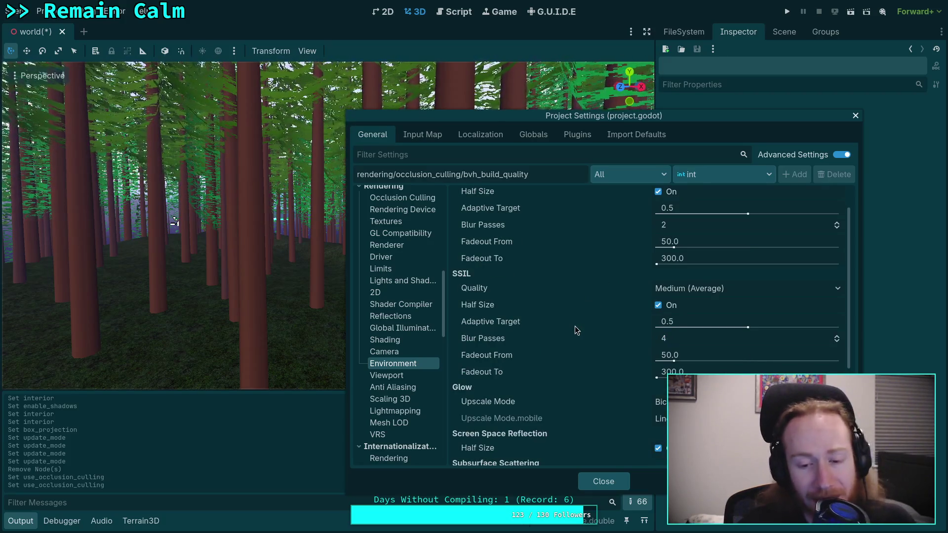
scroll(575, 326, down, 5)
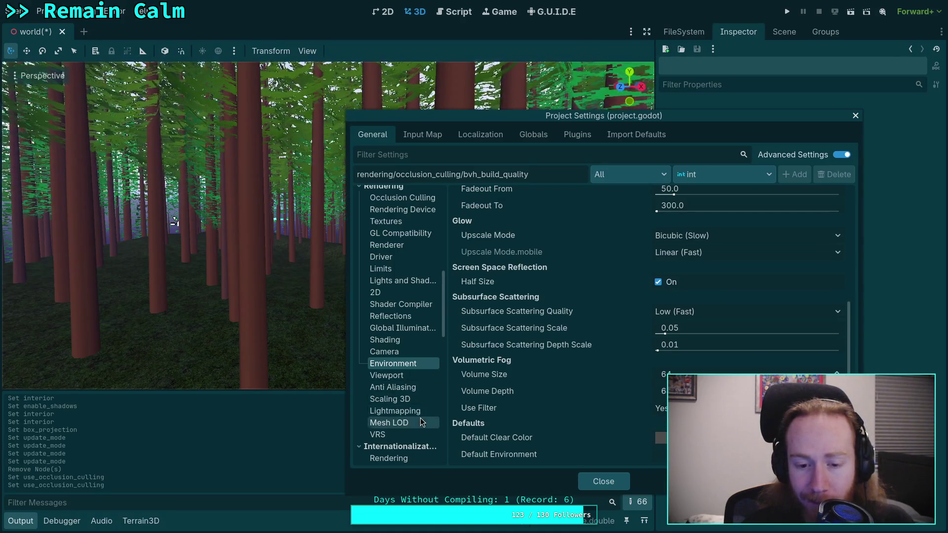
scroll(420, 414, down, 4)
scroll(419, 402, up, 3)
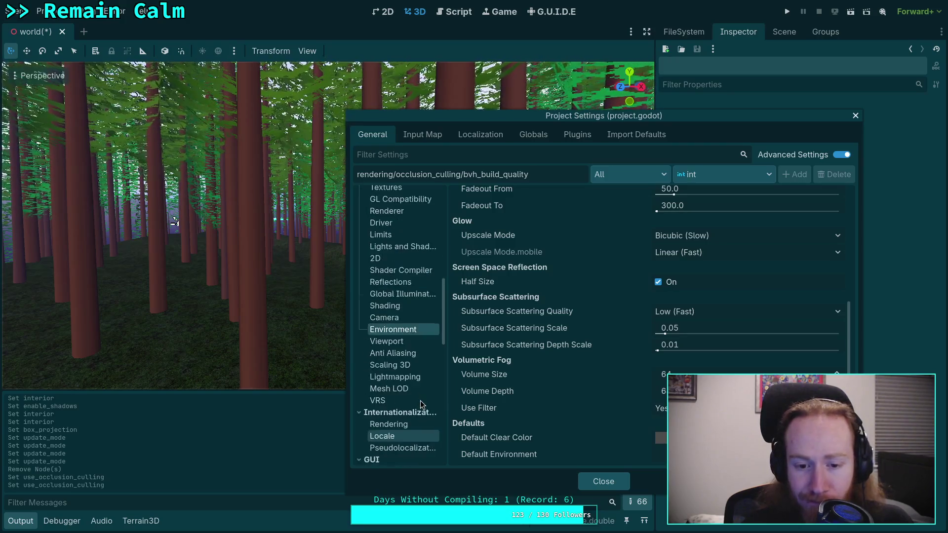
Step through Viewport, Anti Aliasing and Scaling 3D to the Lightmapping bake quality settings.
click(409, 341)
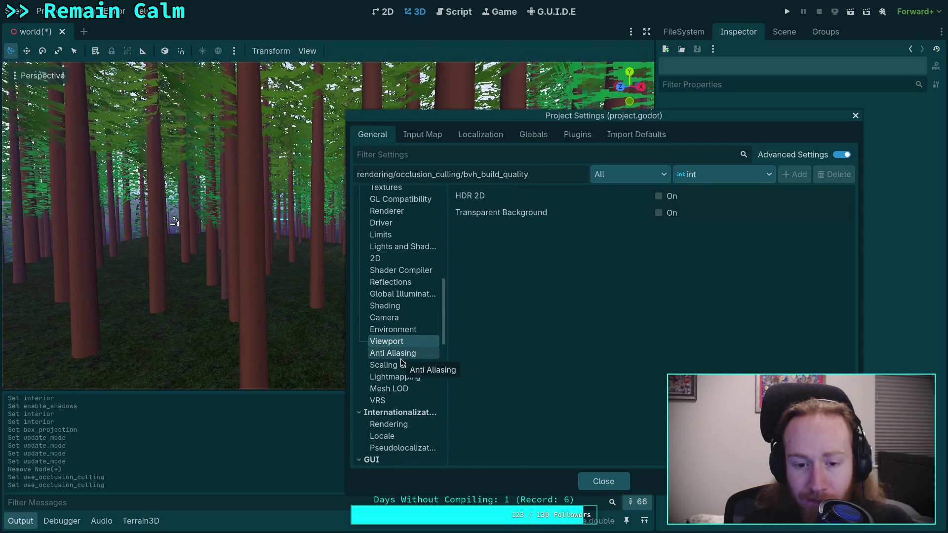
click(401, 358)
click(402, 368)
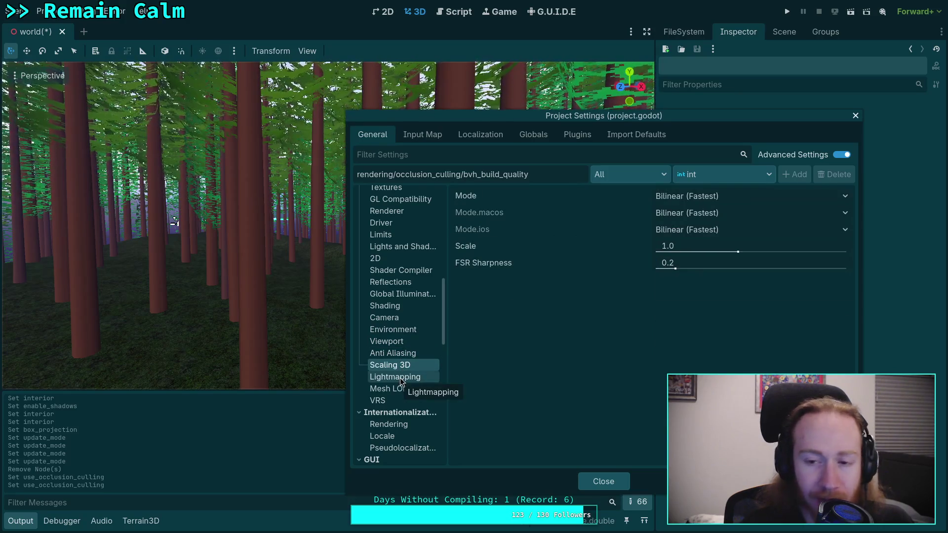
click(401, 378)
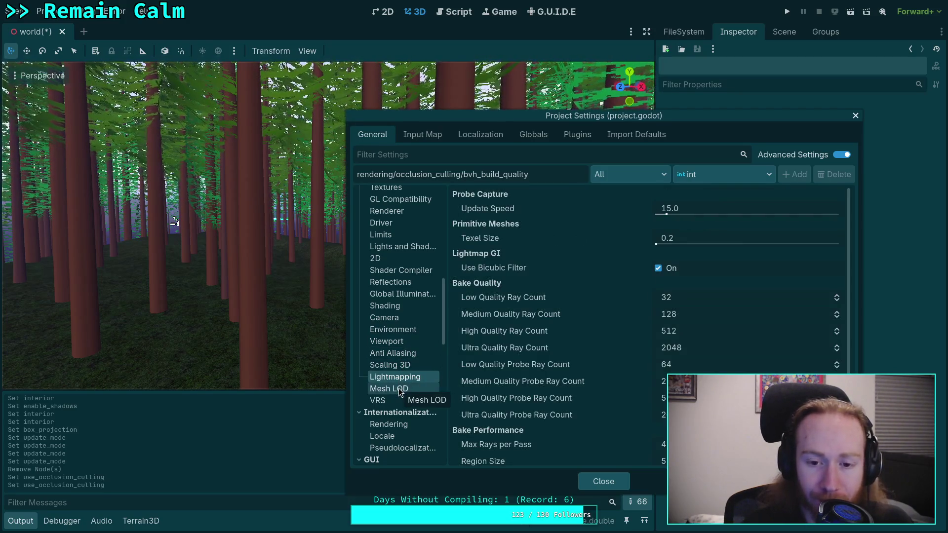
scroll(542, 393, down, 3)
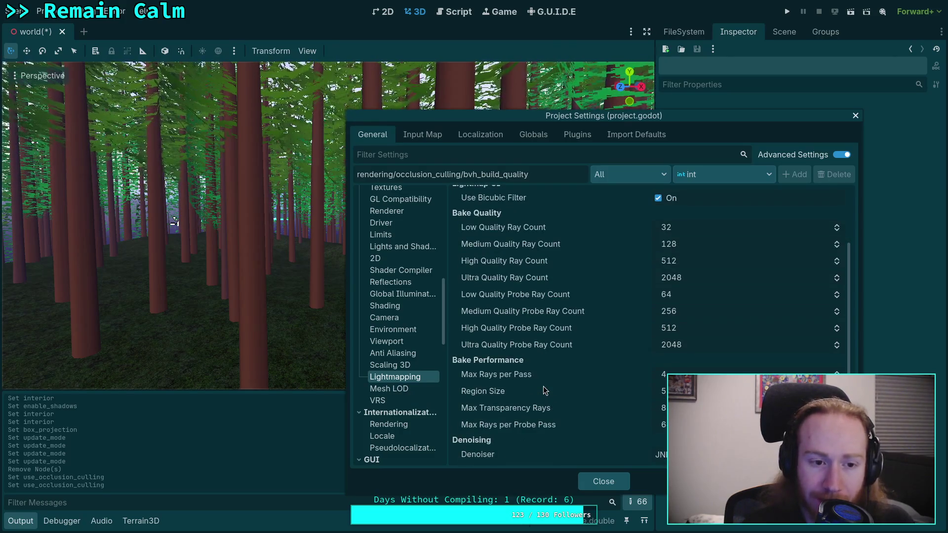
mouse_move(545, 383)
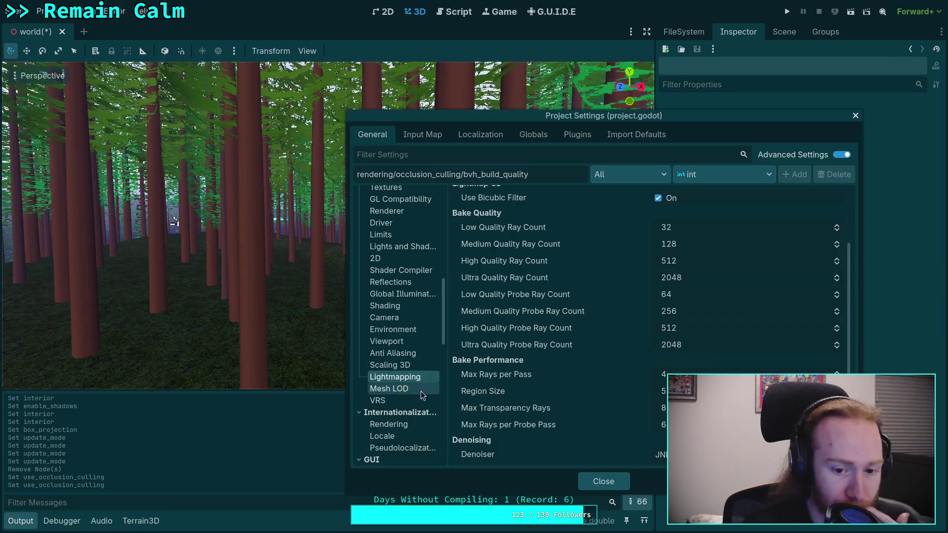
scroll(421, 391, down, 5)
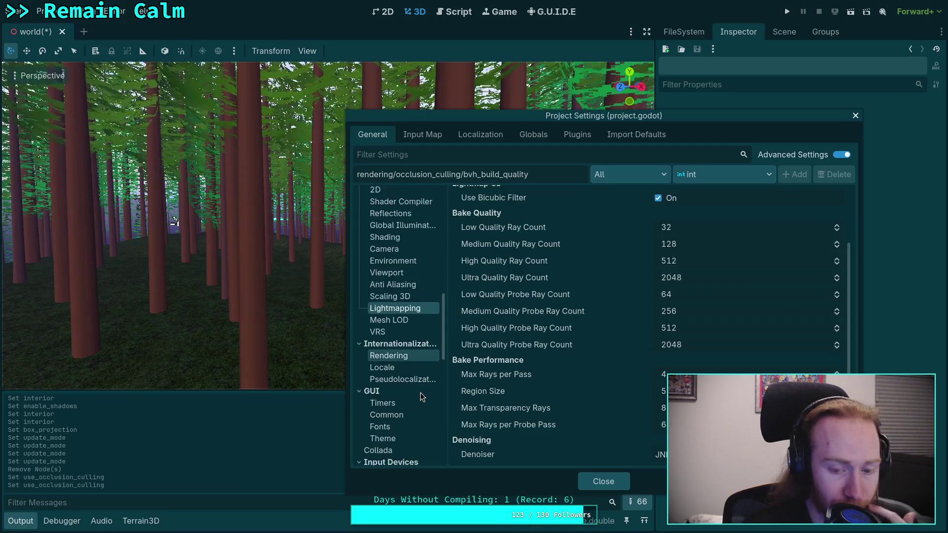
click(603, 482)
Freelook the viewport camera forward and back through the forest trees with W and S.
right_click(334, 328)
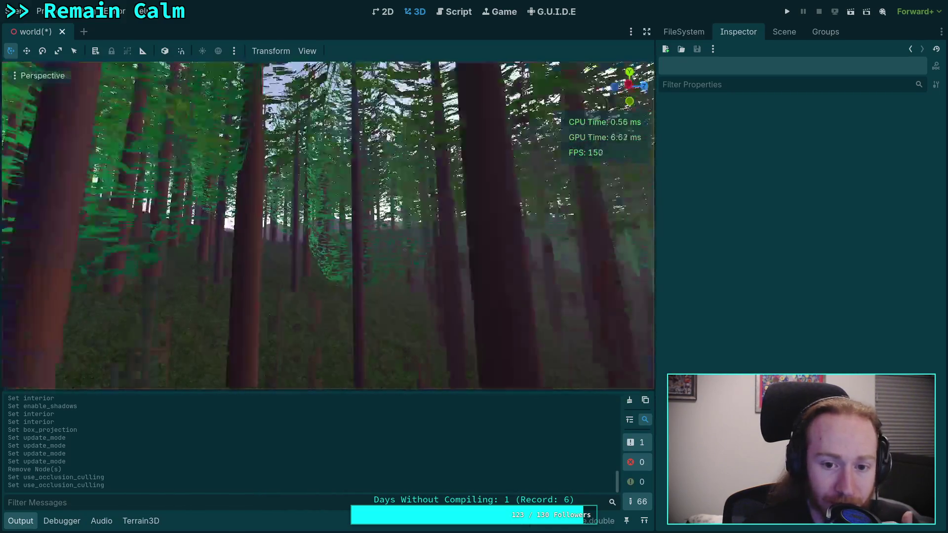
key(w)
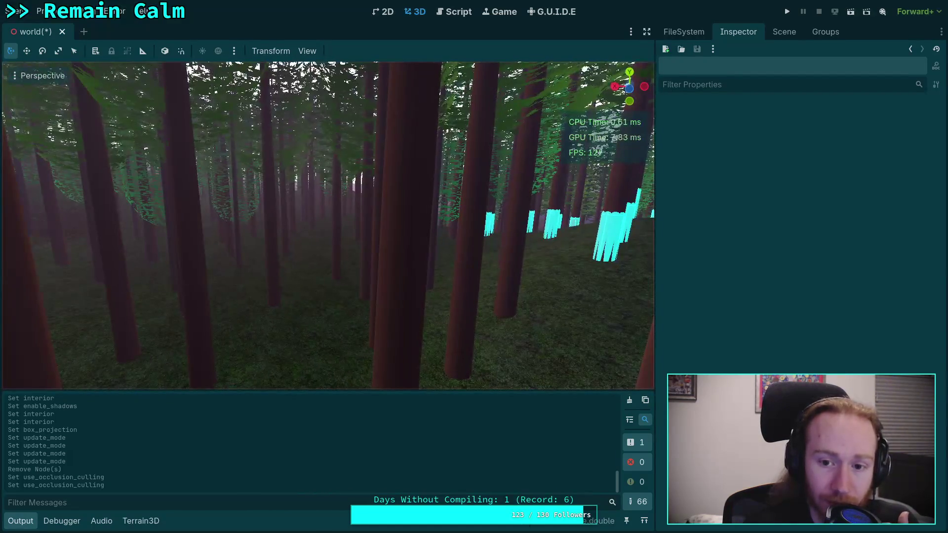
key(w)
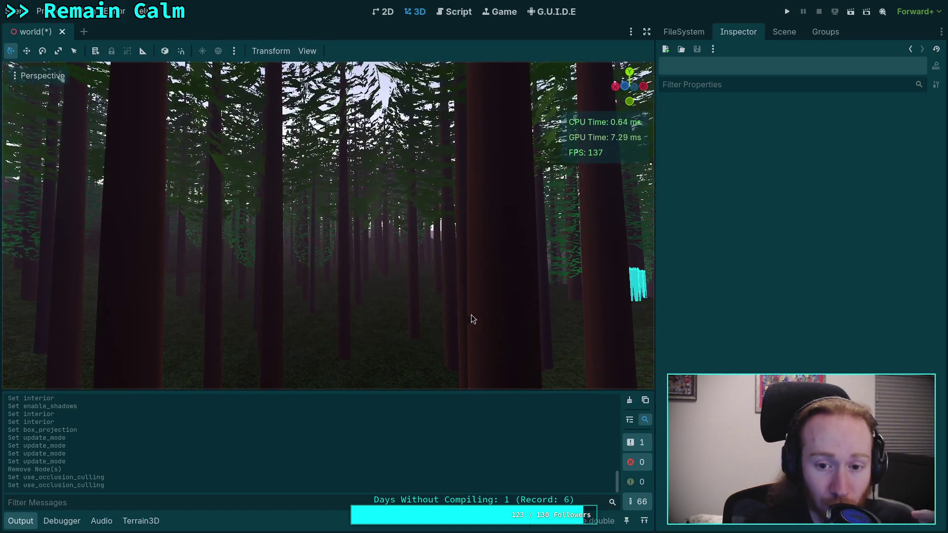
key(s)
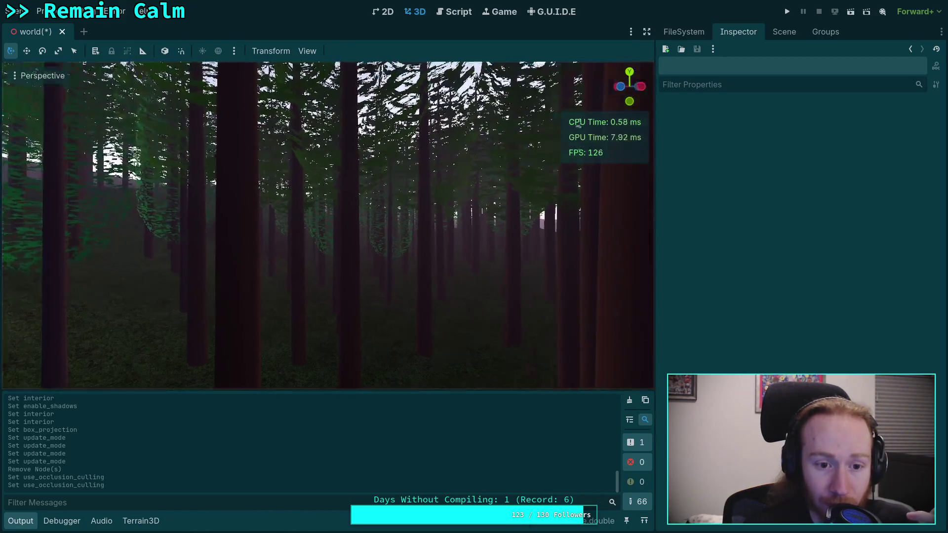
scroll(393, 293, down, 8)
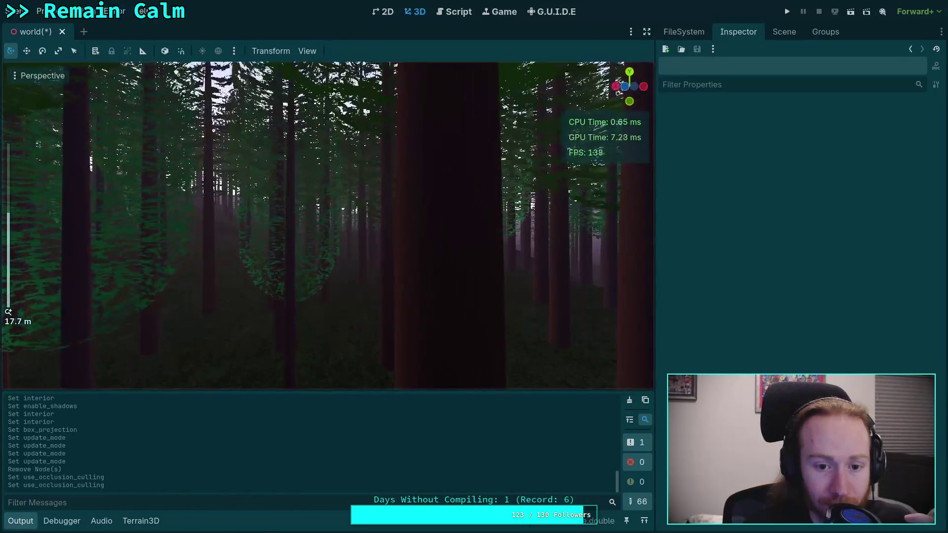
scroll(392, 293, down, 4)
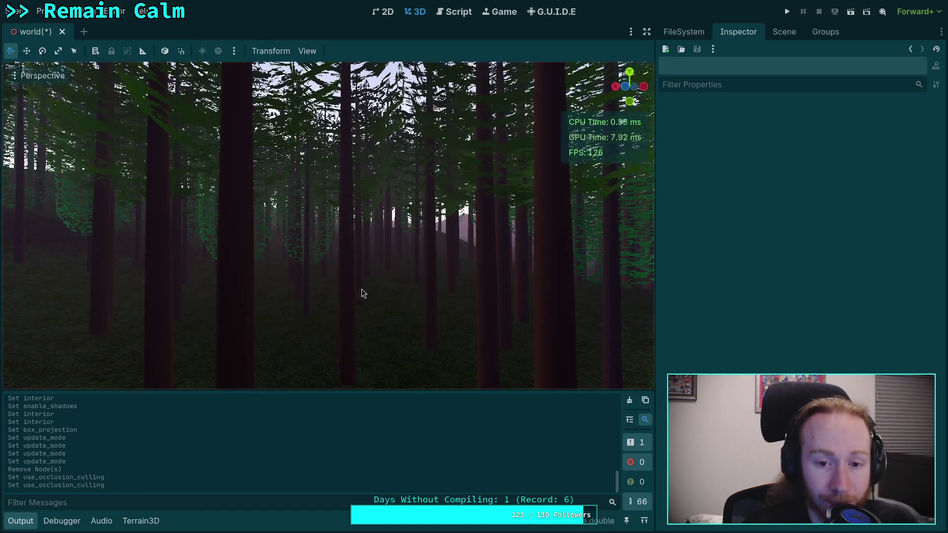
right_click(287, 305)
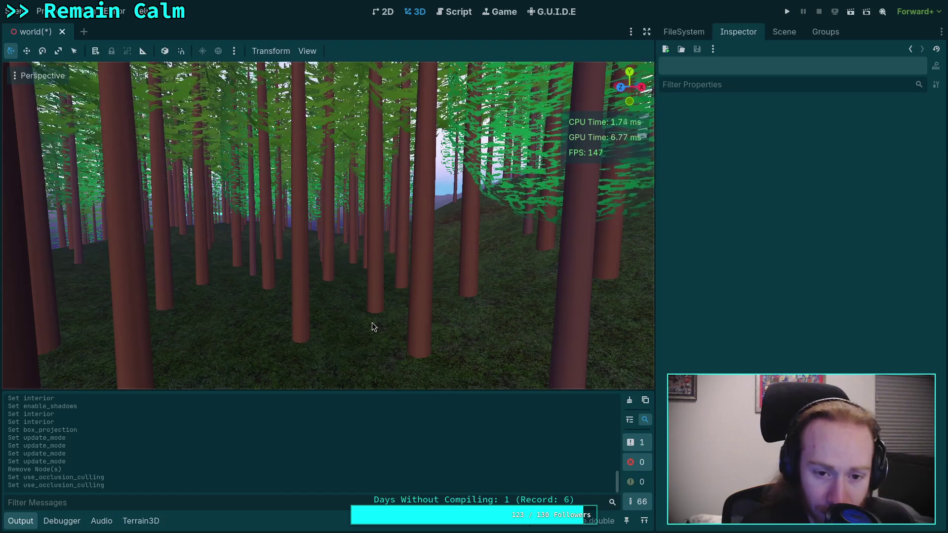
Hide the output log, save the world scene with Ctrl+S, and go to the terminal workspace.
scroll(372, 322, up, 2)
key(ctrl+j)
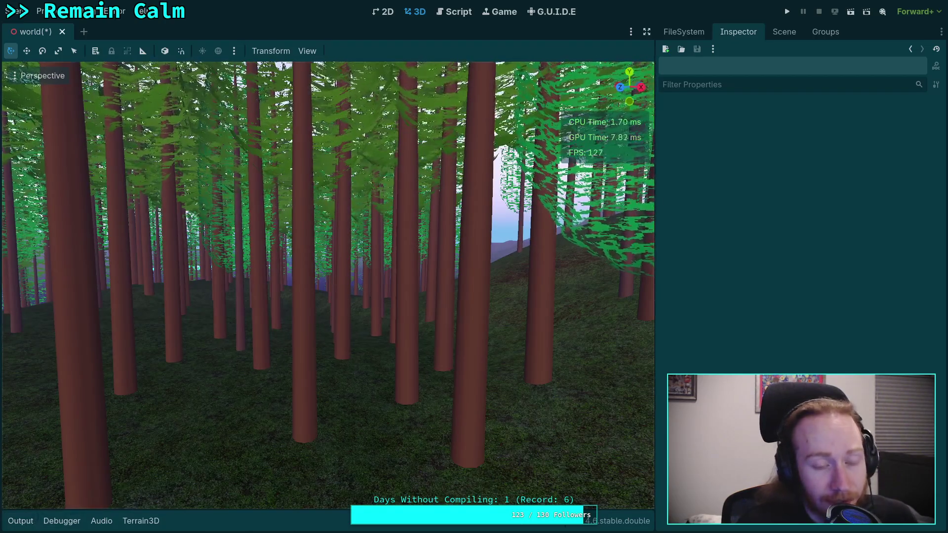
scroll(327, 285, up, 2)
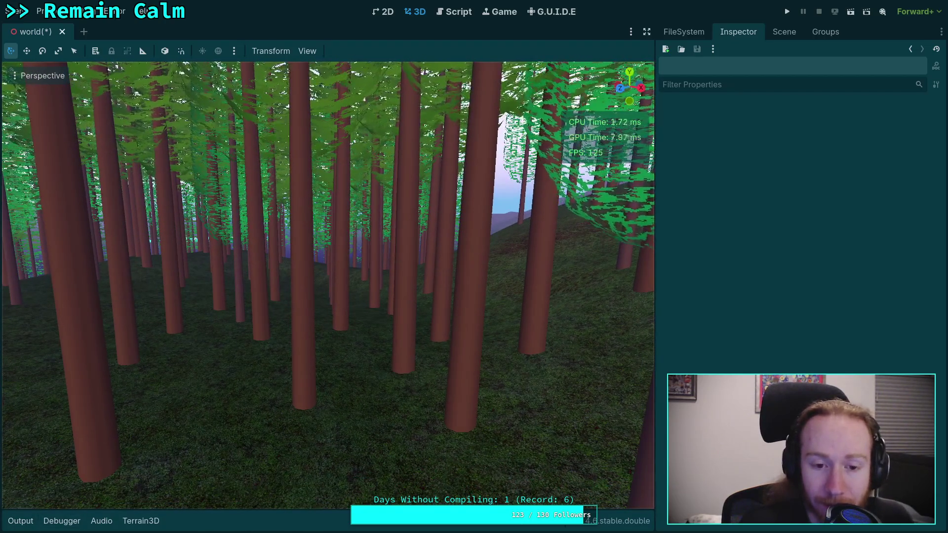
key(ctrl+s)
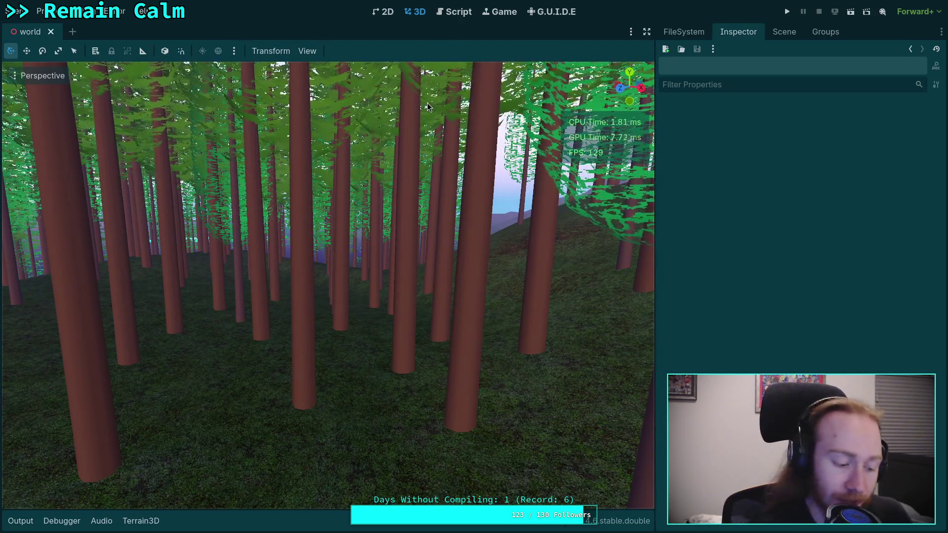
key(super+1)
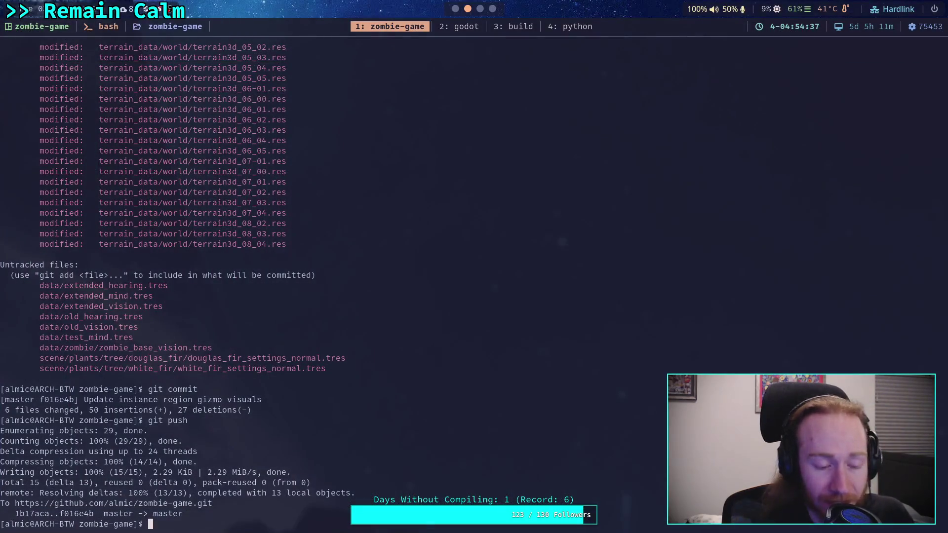
Rerun git status and git diff from the shell history.
key(Up)
key(Up)
key(Up)
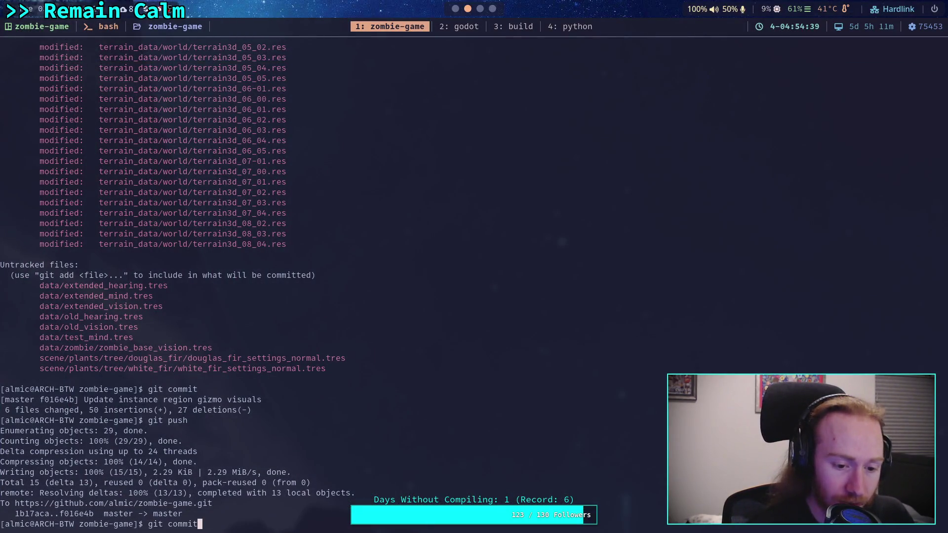
key(Return)
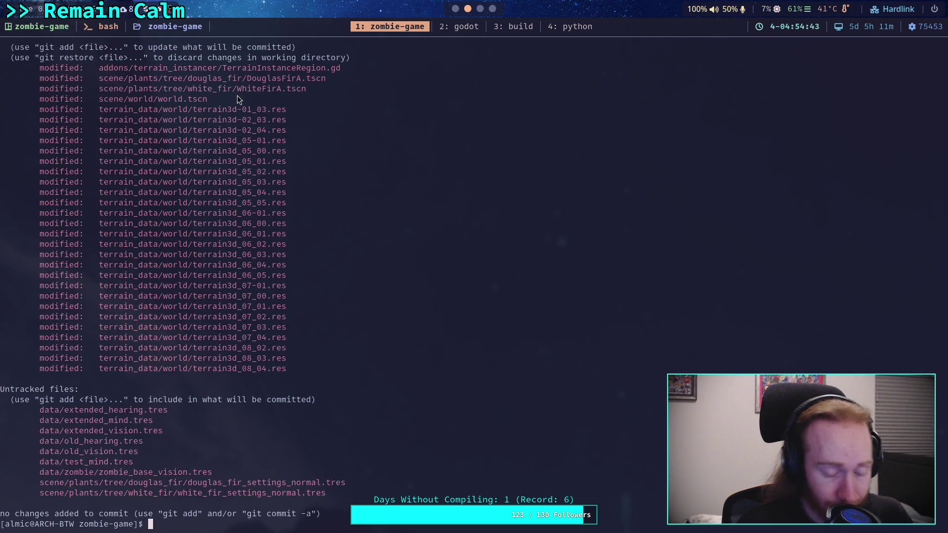
key(Up)
key(Up)
key(Up)
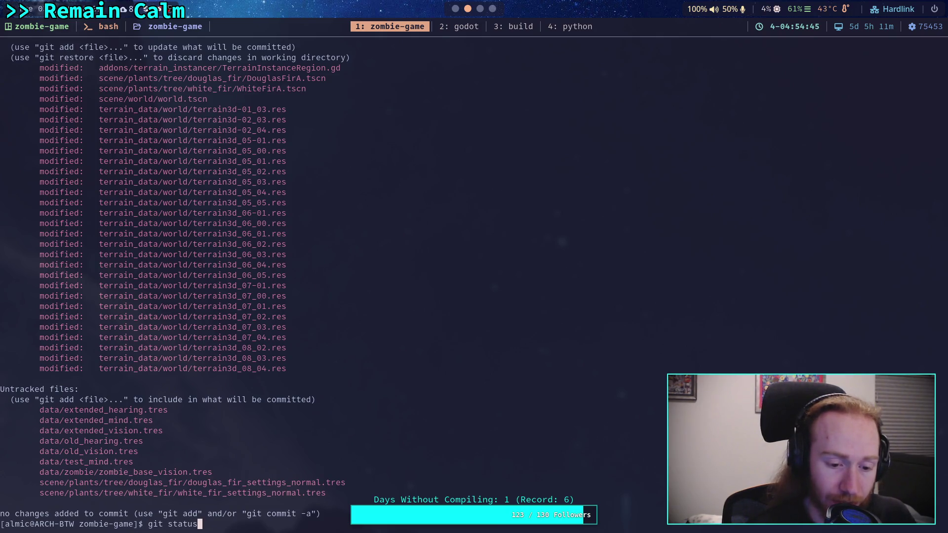
key(Return)
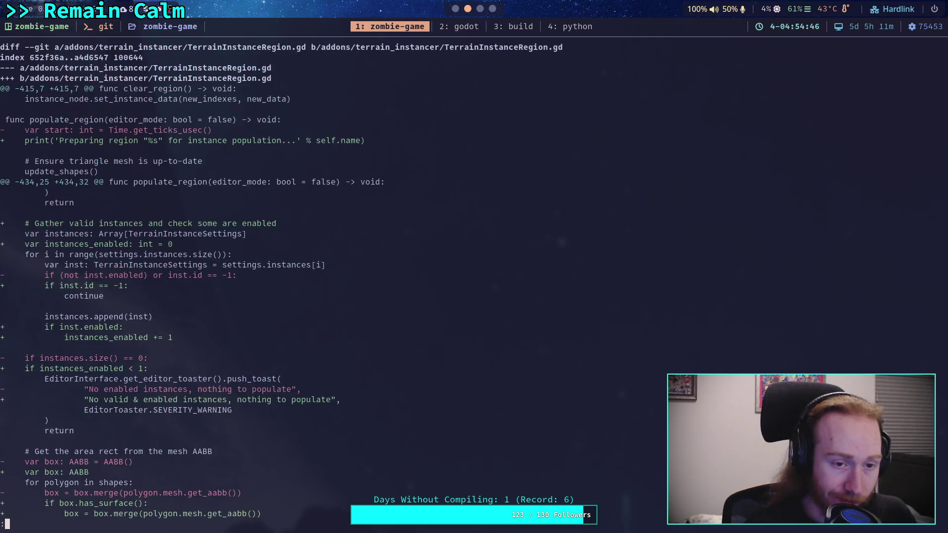
Scroll the diff through the instances_enabled, chunk_max and inst_index changes in populate_region.
key(Down)
key(Down)
key(Down)
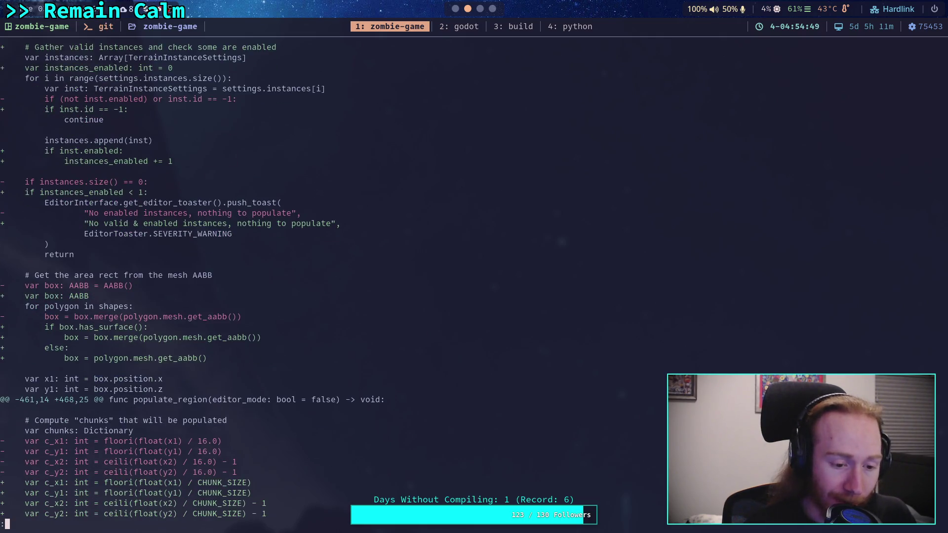
key(Down)
key(Down)
key(Down)
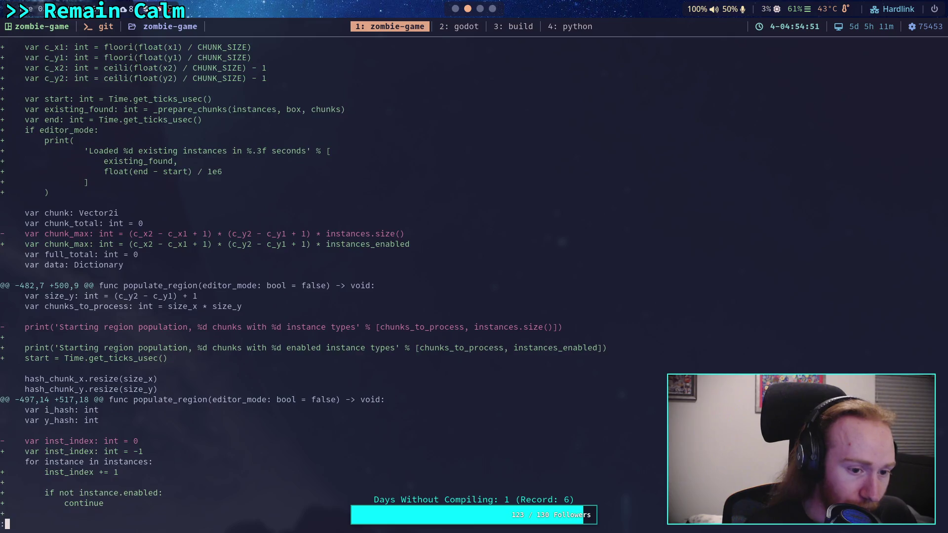
key(Down)
key(Down)
key(Down)
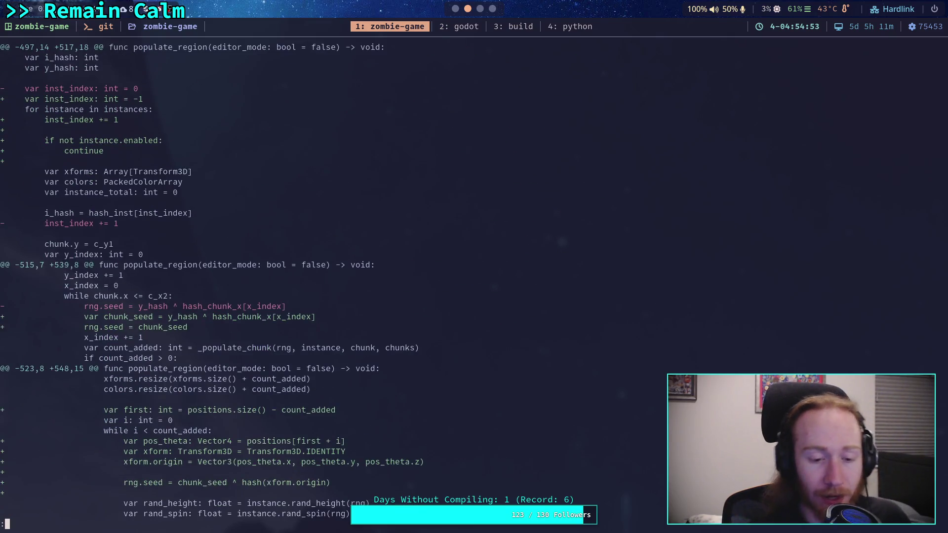
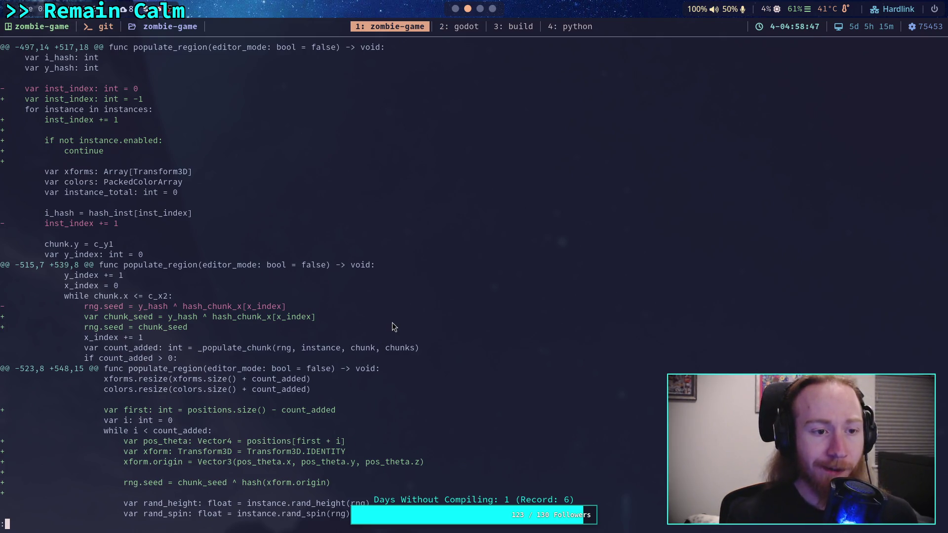
Page through the populate_region hunks of the git diff to the end-timing change.
key(Up)
key(Up)
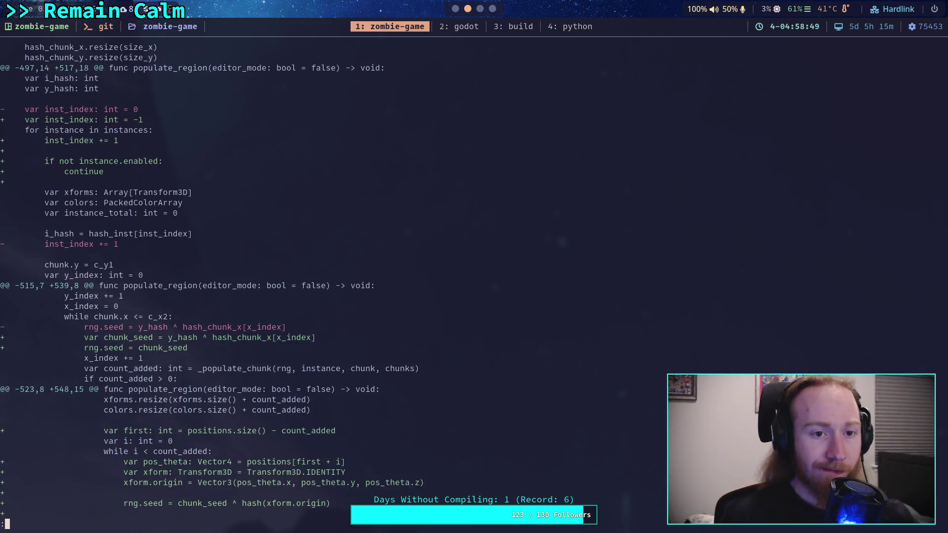
key(Down)
key(Down)
key(Down)
key(Down)
key(Down)
key(Down)
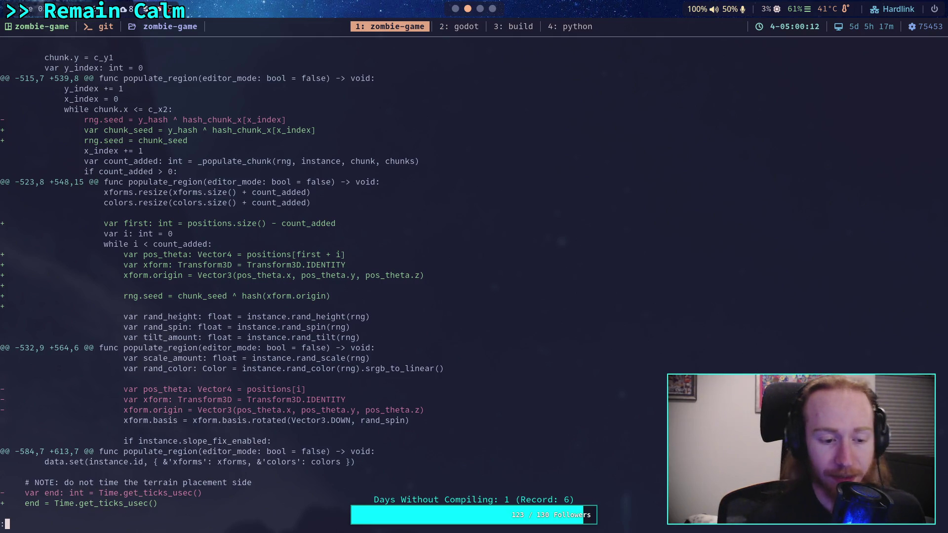
Scroll the git diff through the _populate_chunk and _is_pos_too_close changes.
scroll(217, 286, up, 13)
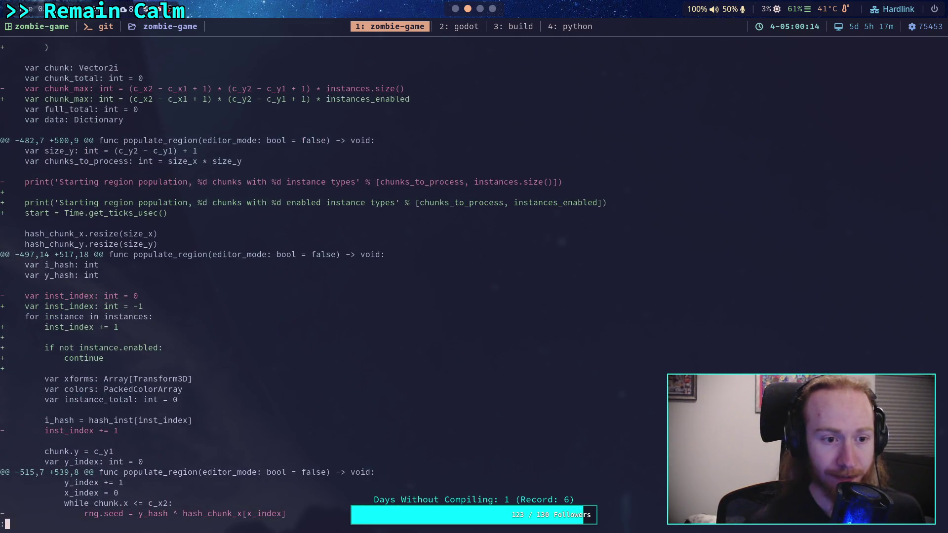
scroll(218, 286, down, 17)
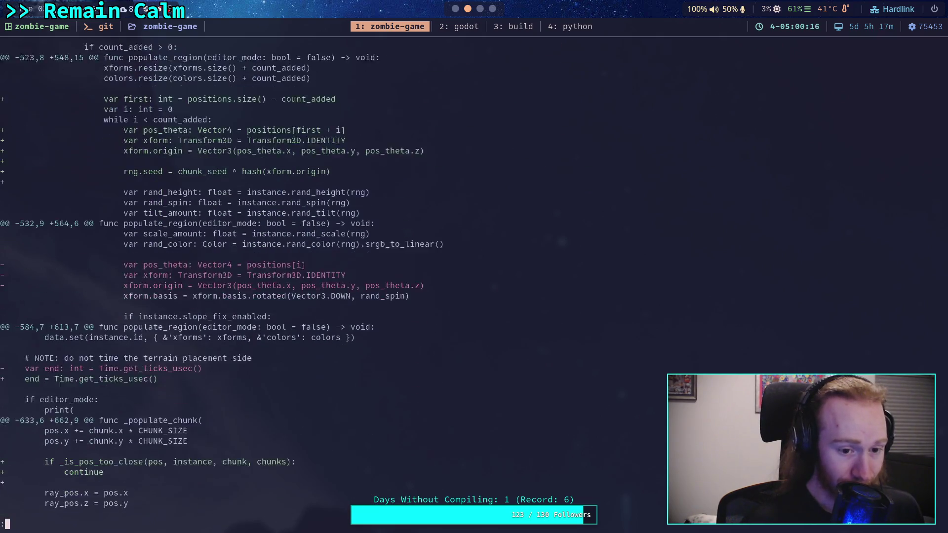
scroll(217, 287, down, 1)
scroll(217, 286, up, 19)
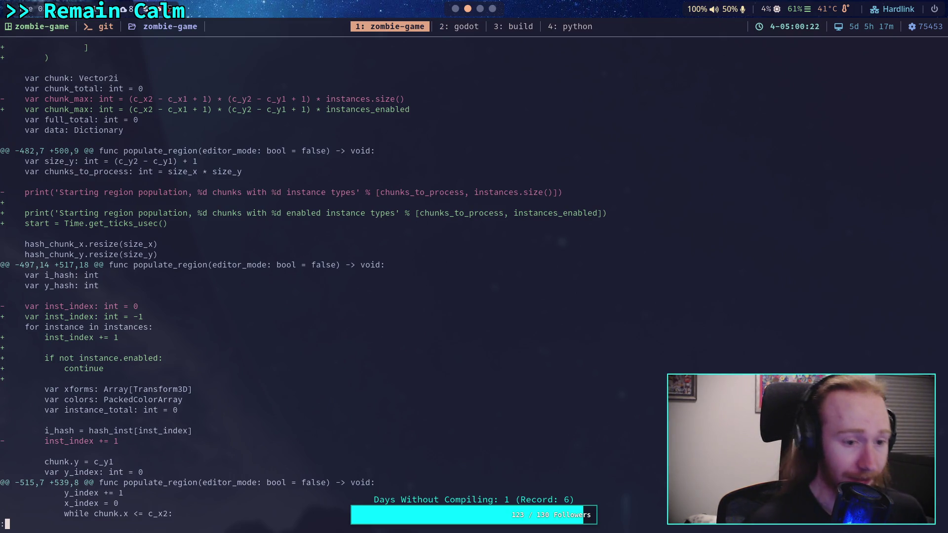
scroll(217, 287, down, 5)
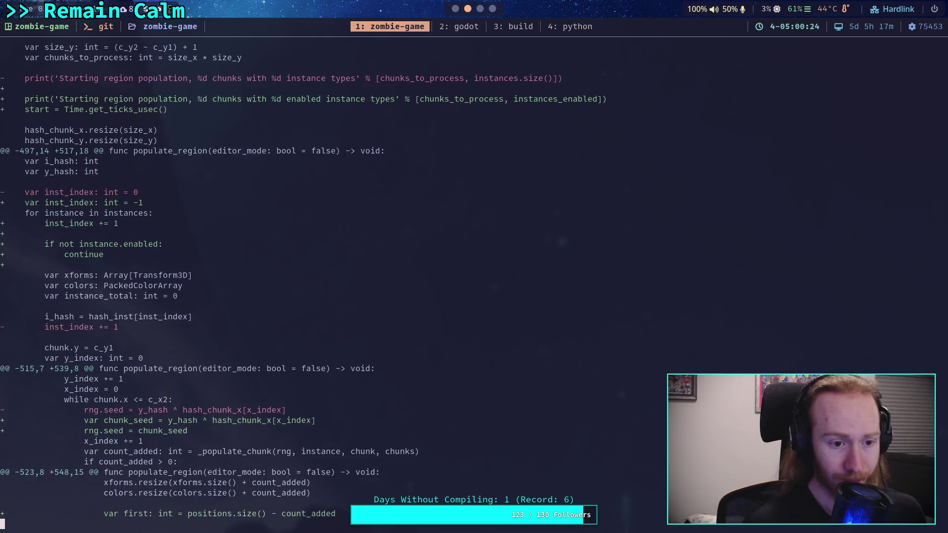
scroll(217, 286, down, 1)
scroll(299, 280, down, 4)
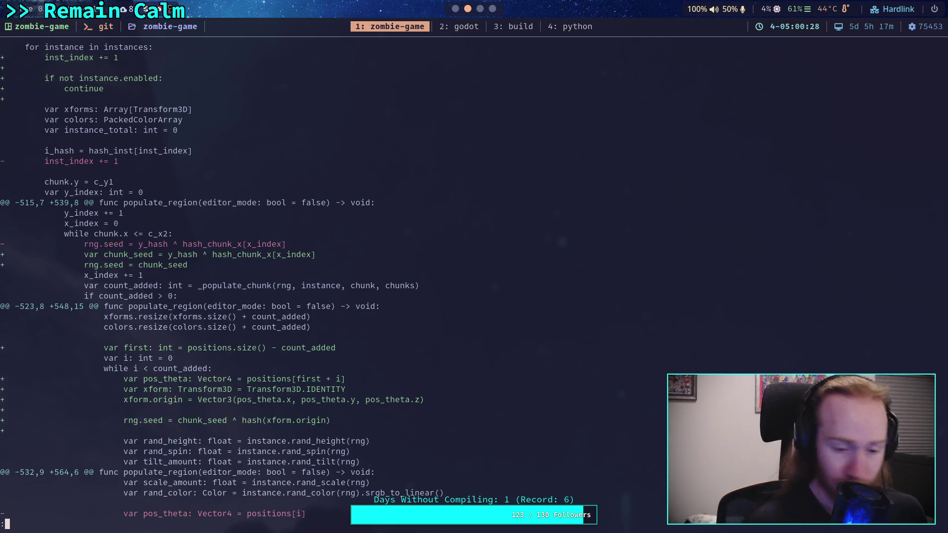
key(space)
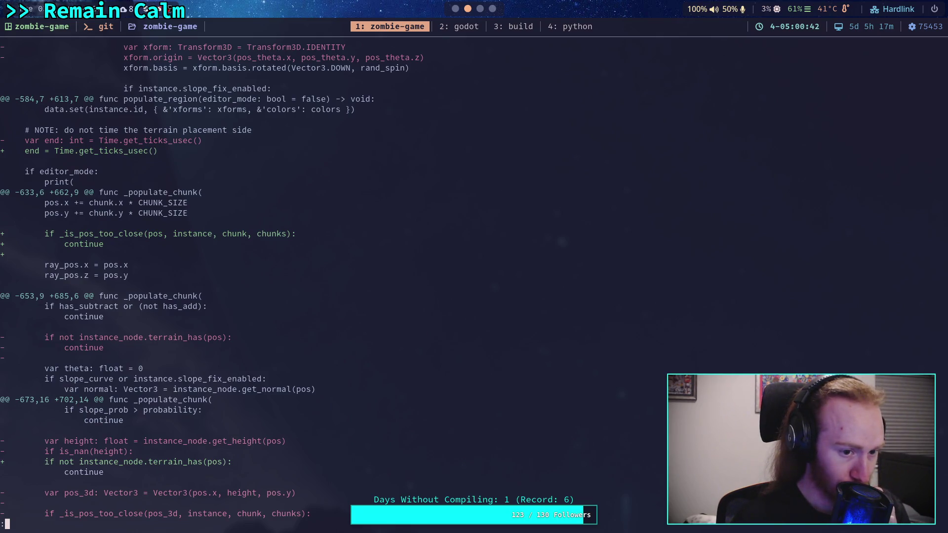
Continue past the new _prepare_chunks function to the DouglasFirA.tscn diff header.
scroll(204, 281, down, 4)
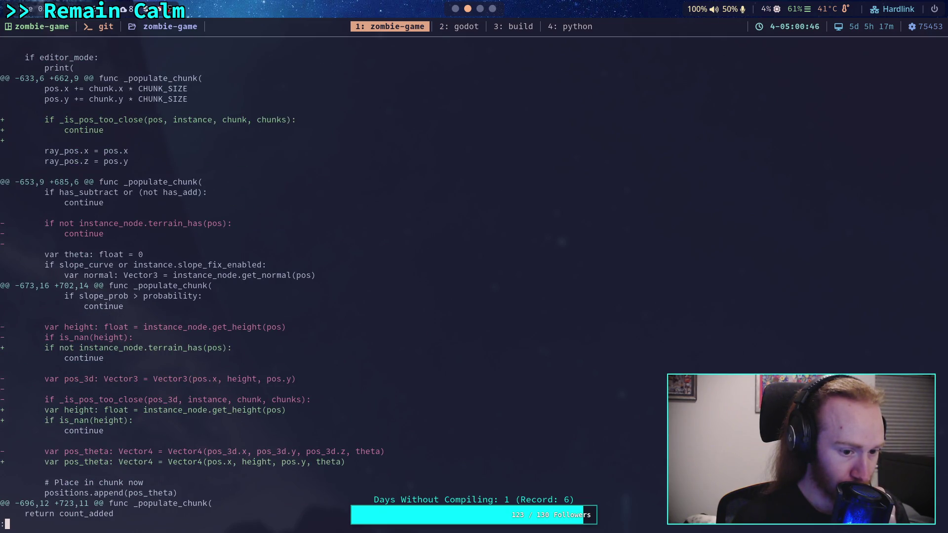
key(k)
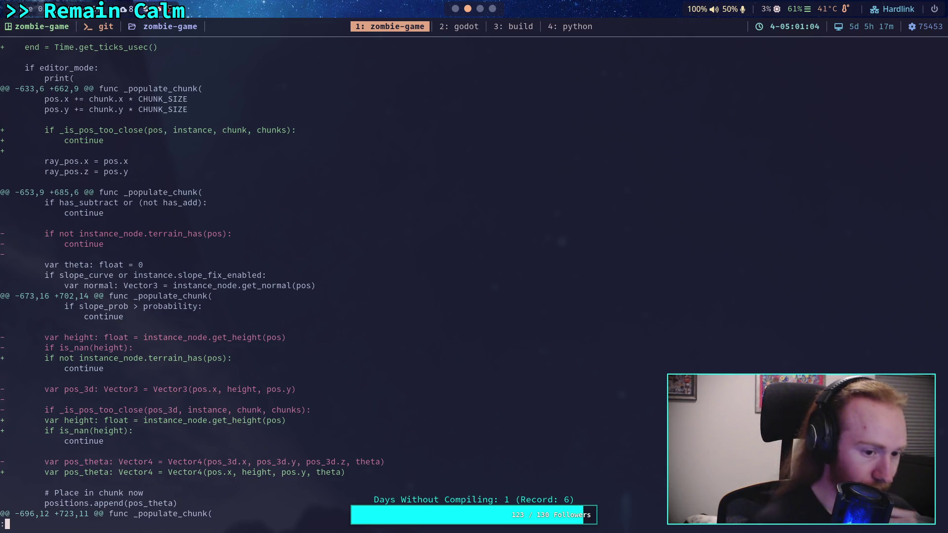
scroll(467, 280, down, 4)
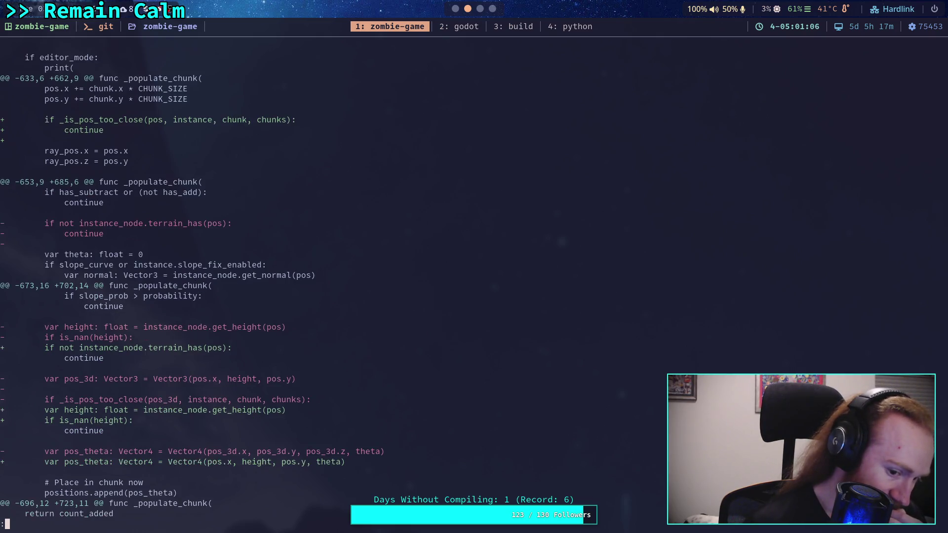
scroll(467, 280, down, 5)
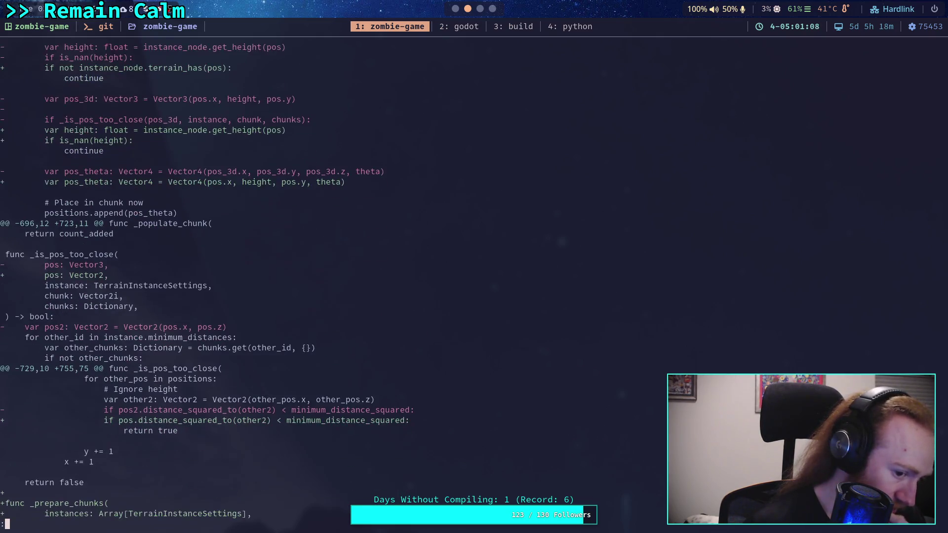
scroll(467, 280, down, 10)
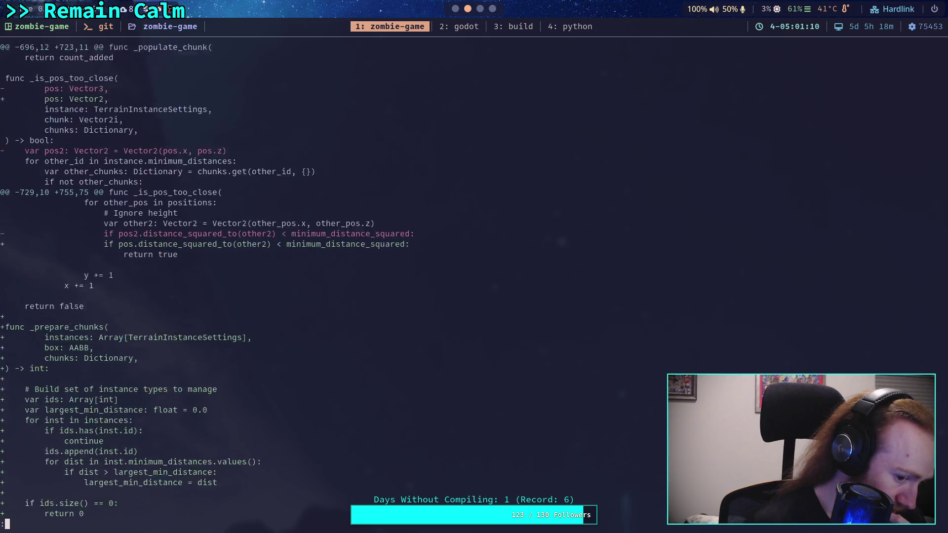
scroll(467, 280, down, 19)
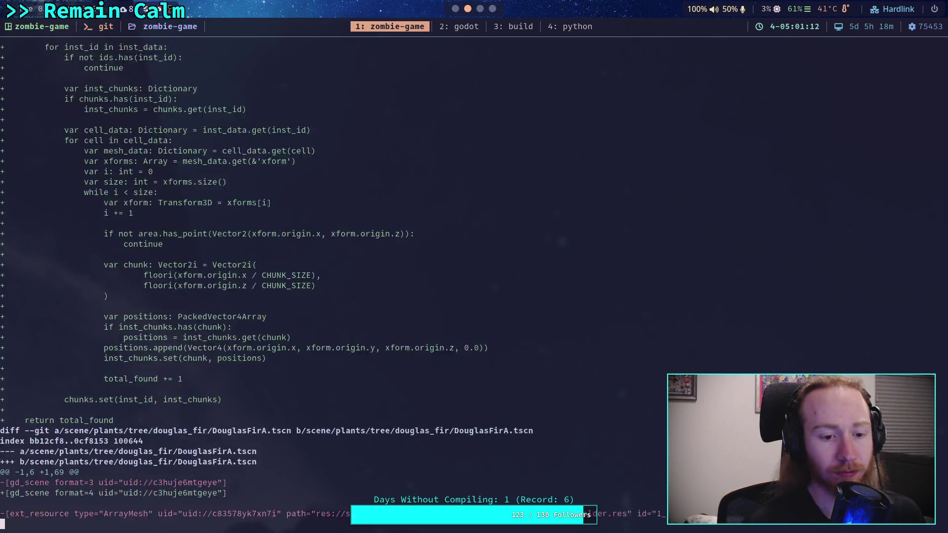
Skim the DouglasFirA.tscn mesh and material diff, then bring up Godot's fir forest scene.
scroll(467, 280, down, 3)
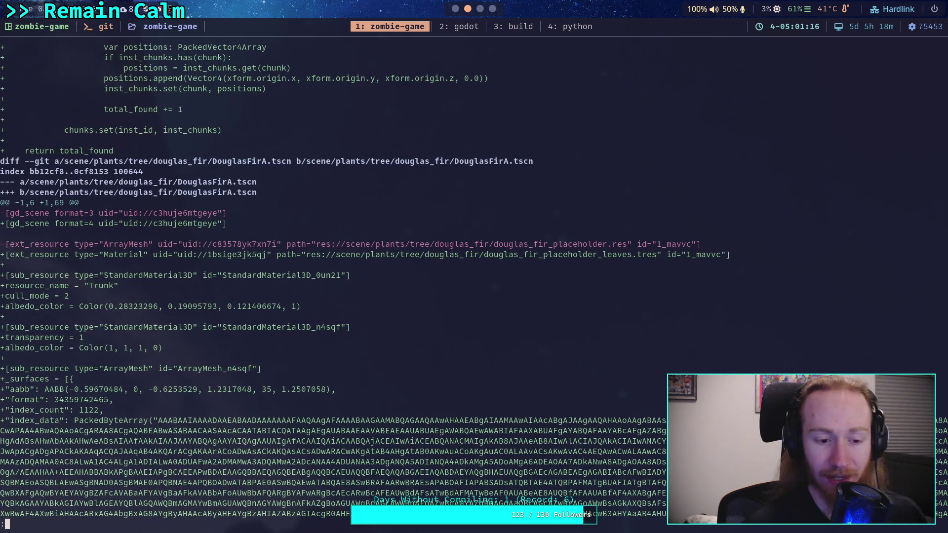
scroll(467, 280, down, 7)
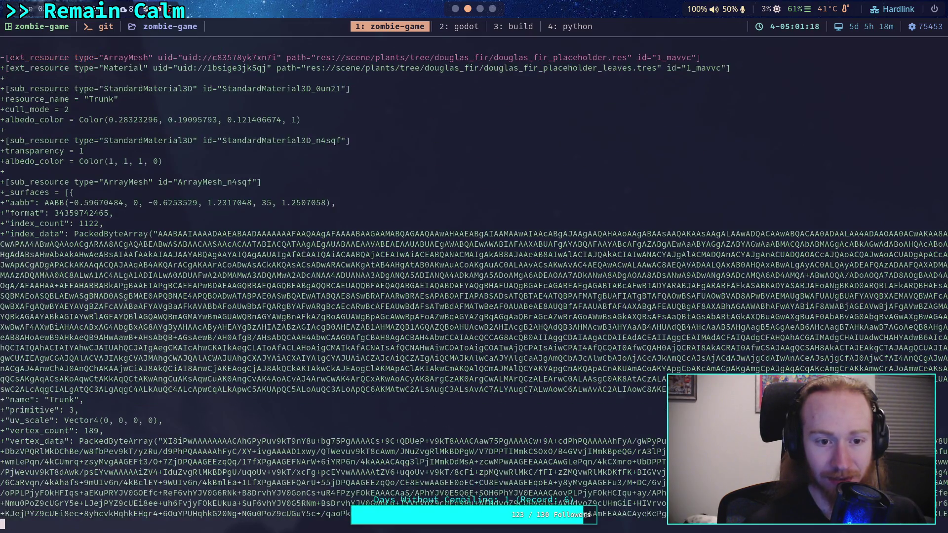
scroll(467, 280, down, 7)
scroll(467, 280, up, 5)
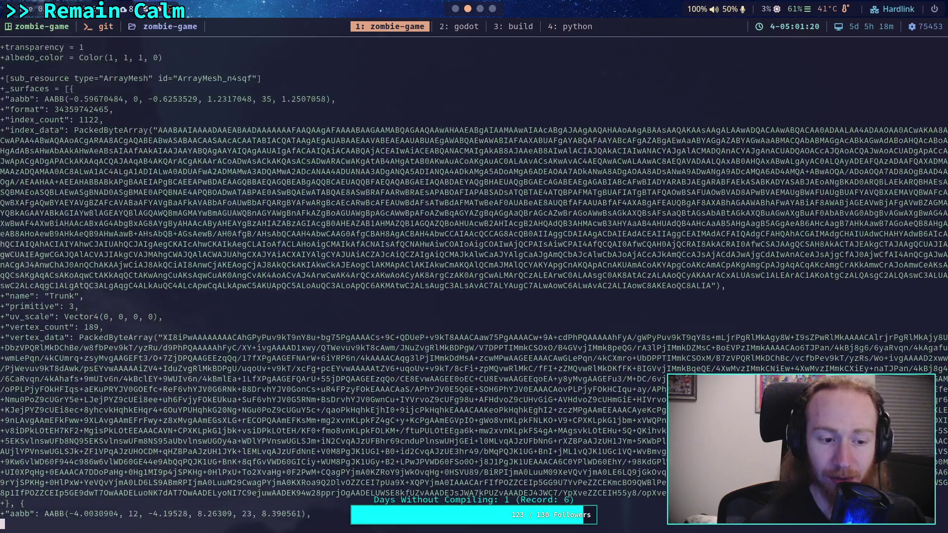
scroll(467, 281, up, 6)
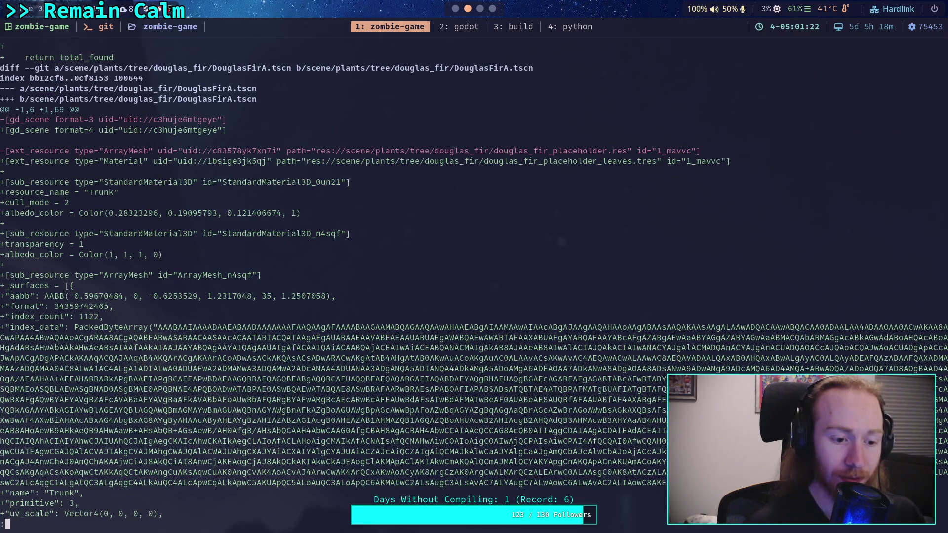
scroll(467, 280, up, 1)
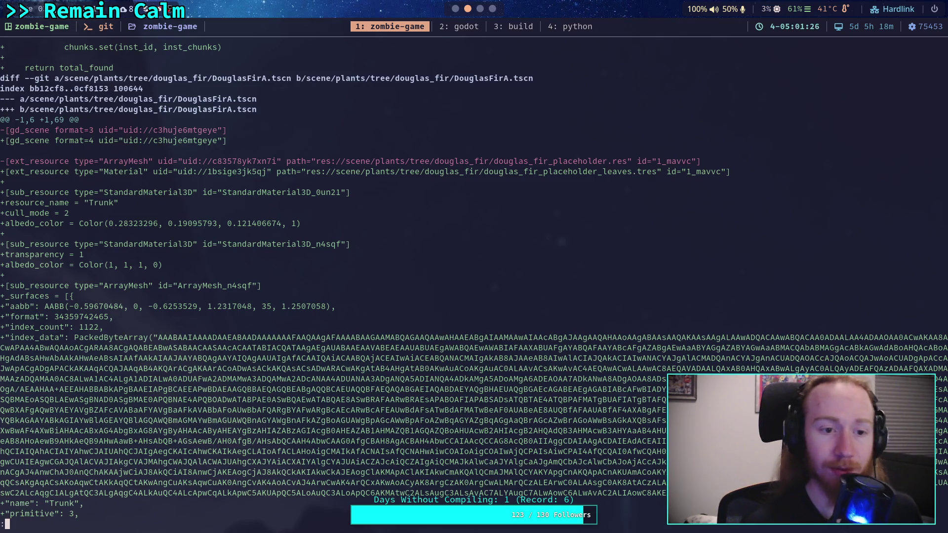
key(super+2)
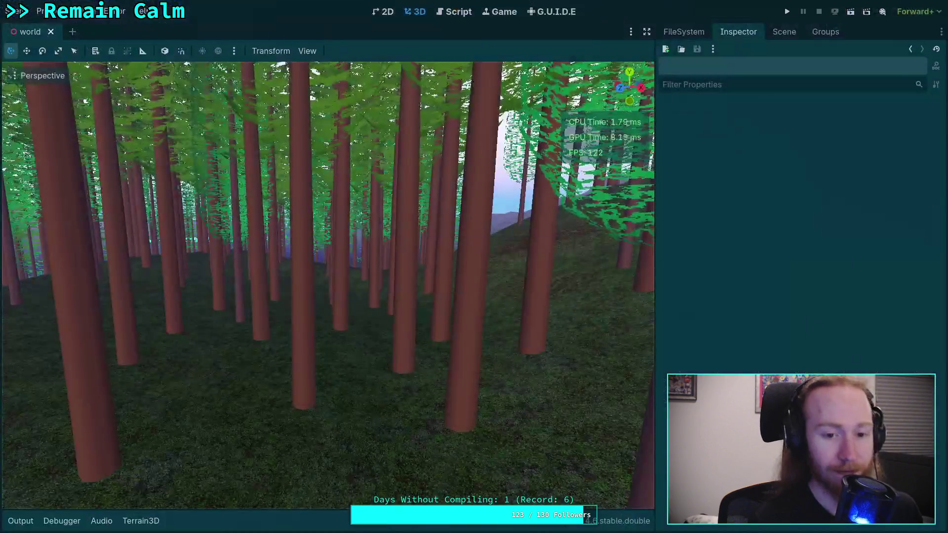
Glance at the world scene tree's SunLight and MoonLight nodes, then return to the diff.
click(784, 32)
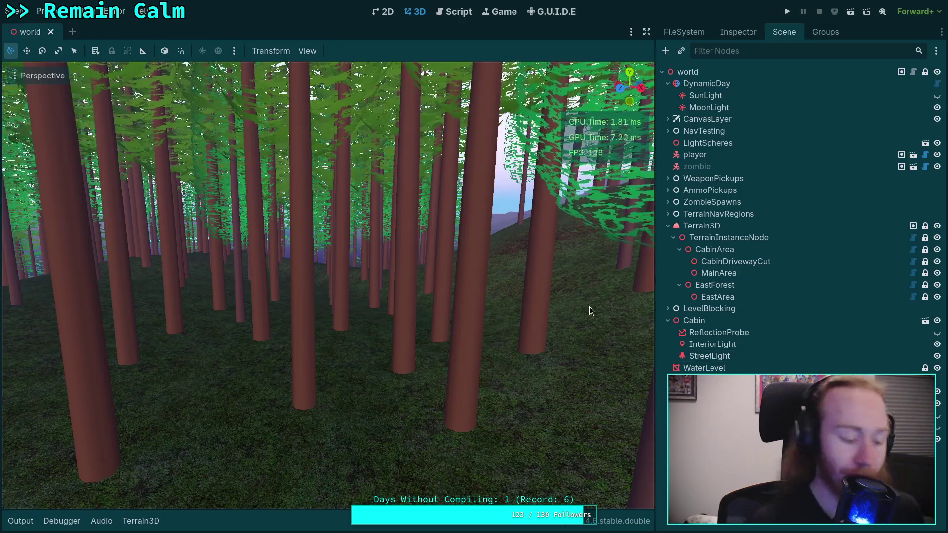
key(super+1)
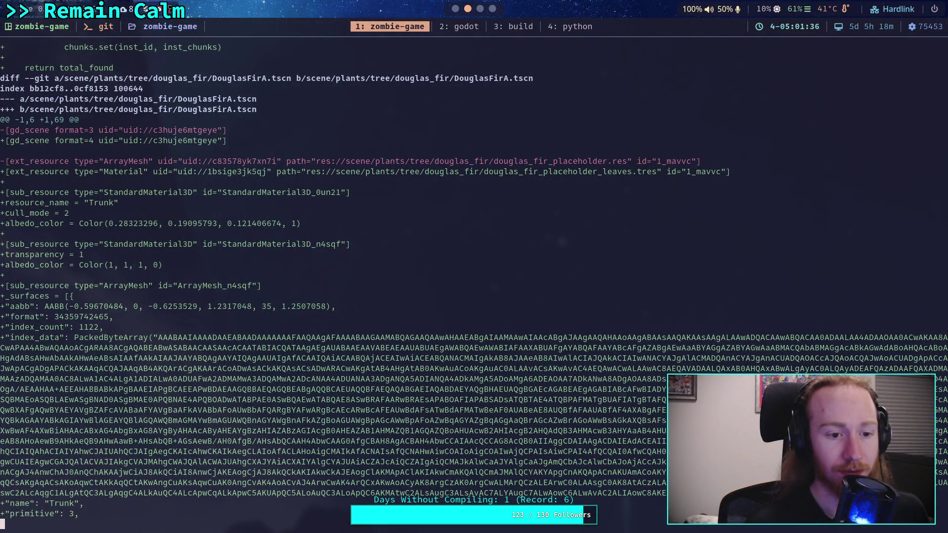
Scroll down through the DouglasFirA.tscn diff hunks.
scroll(473, 286, down, 8)
scroll(474, 286, down, 15)
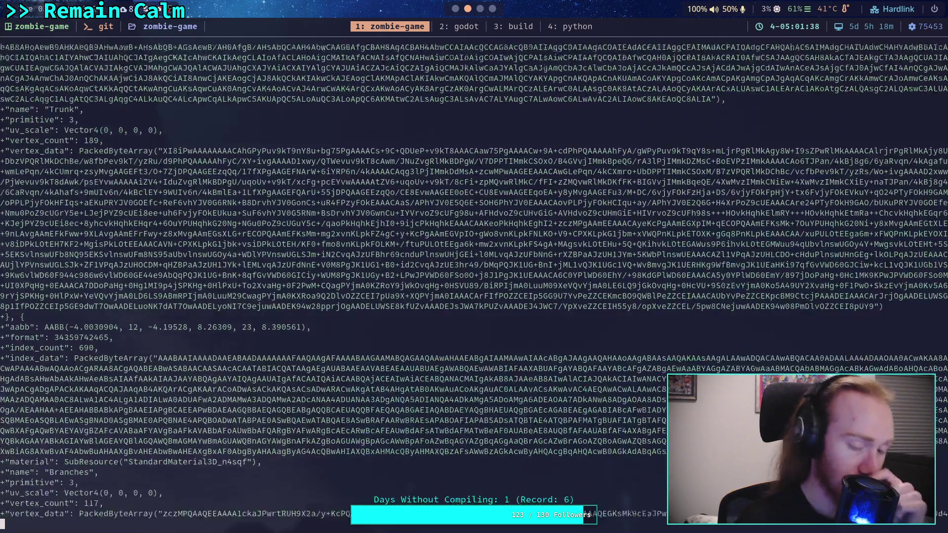
scroll(474, 286, down, 6)
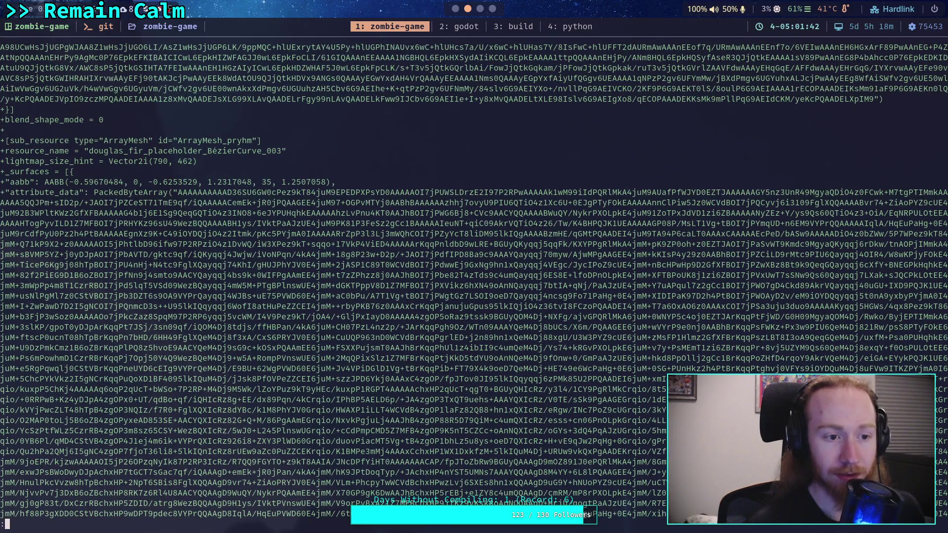
scroll(473, 287, down, 3)
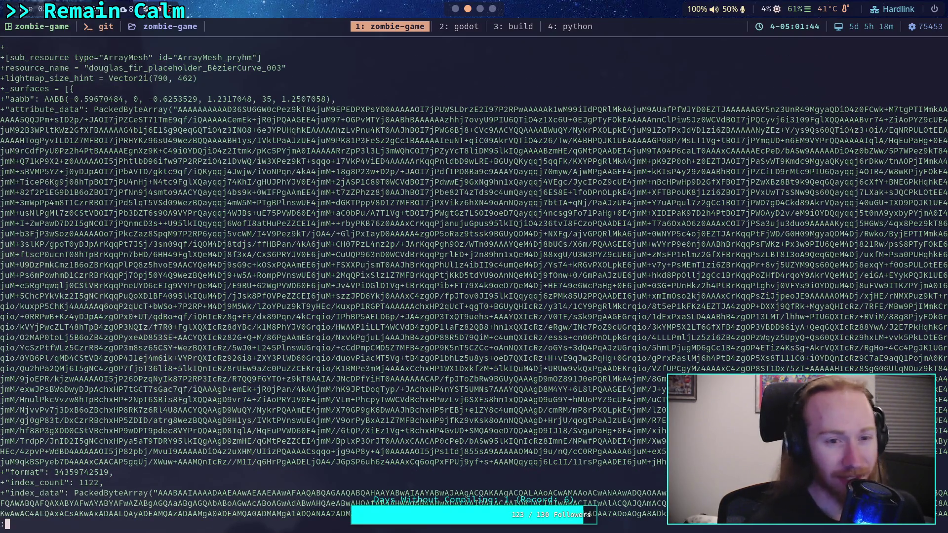
scroll(473, 286, down, 15)
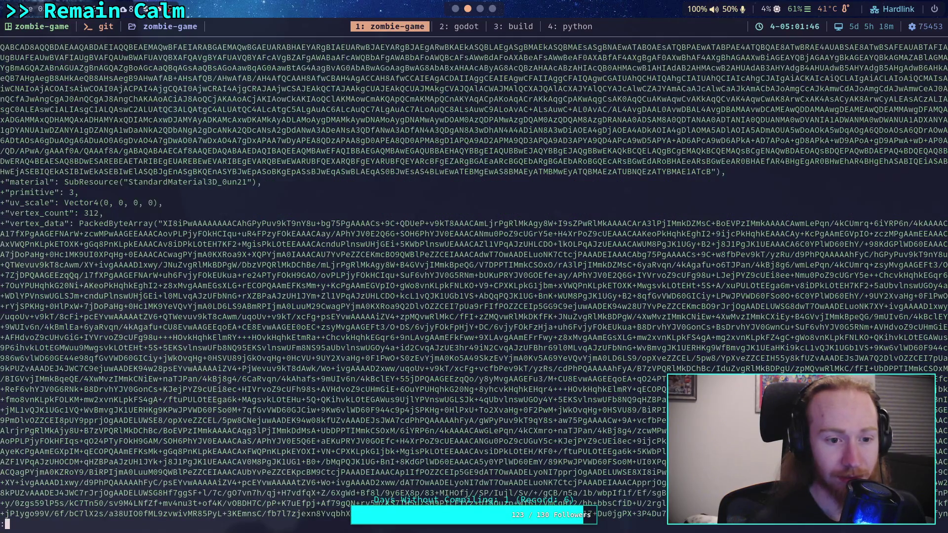
scroll(474, 286, up, 15)
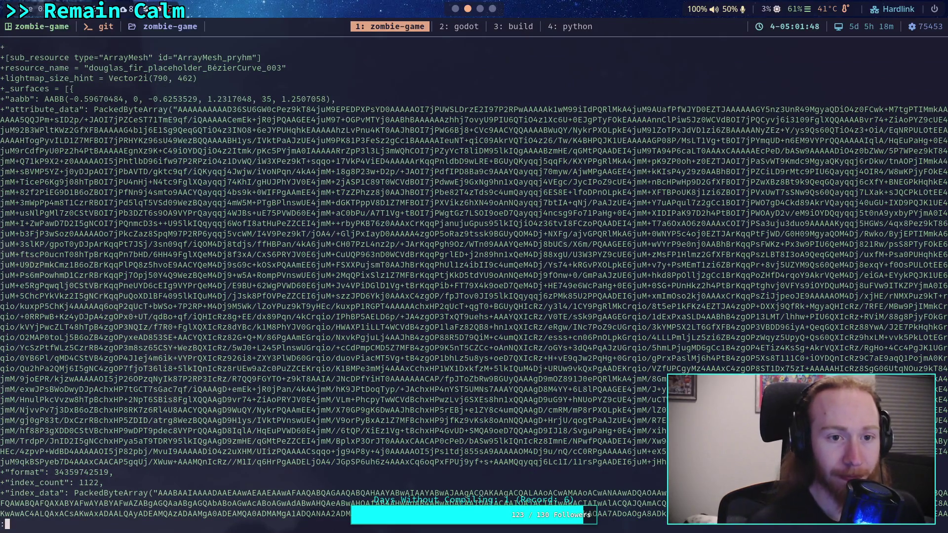
scroll(474, 287, down, 12)
scroll(474, 286, down, 3)
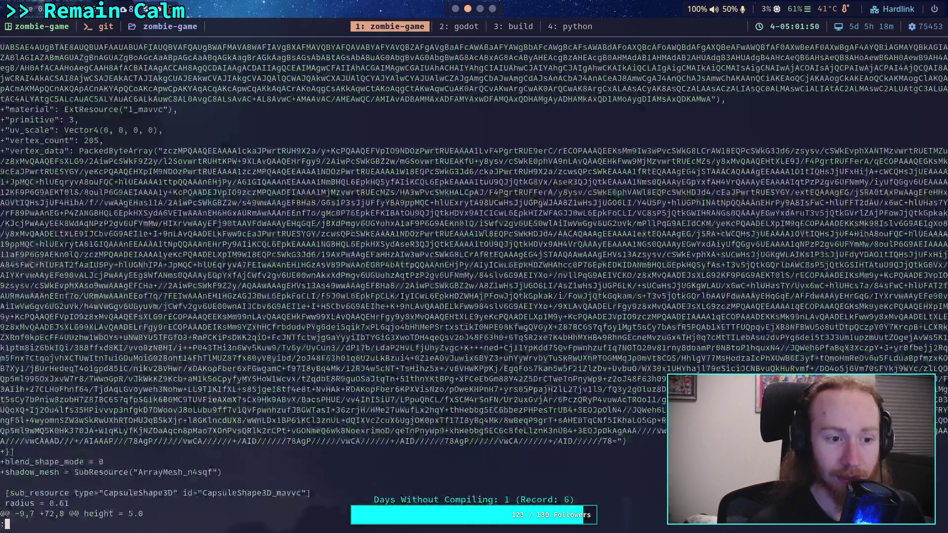
scroll(474, 286, up, 3)
scroll(474, 286, down, 3)
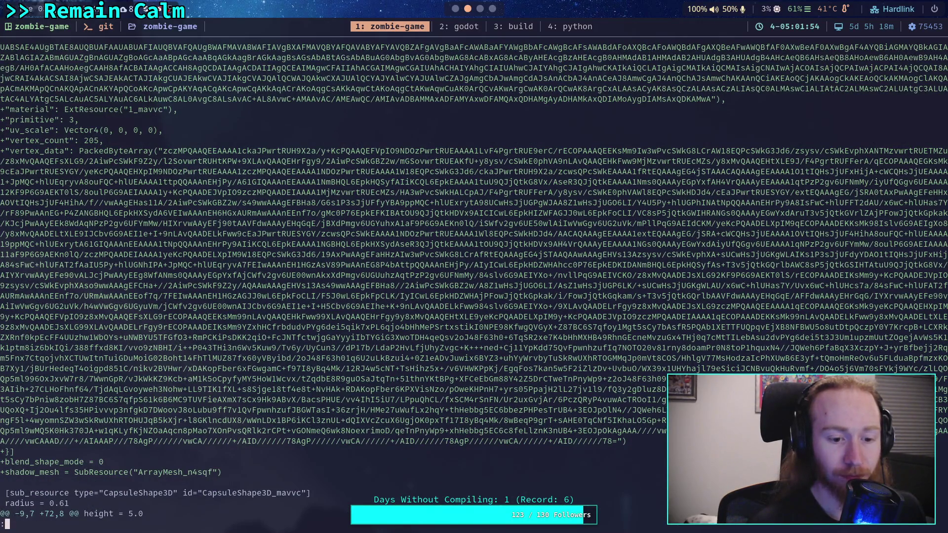
scroll(474, 276, down, 10)
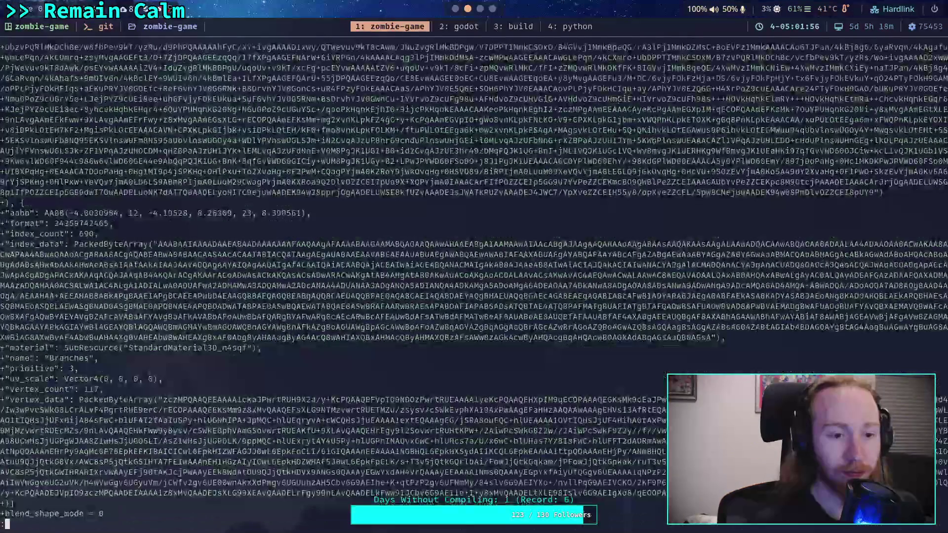
scroll(473, 276, down, 10)
scroll(474, 276, down, 15)
scroll(474, 277, up, 15)
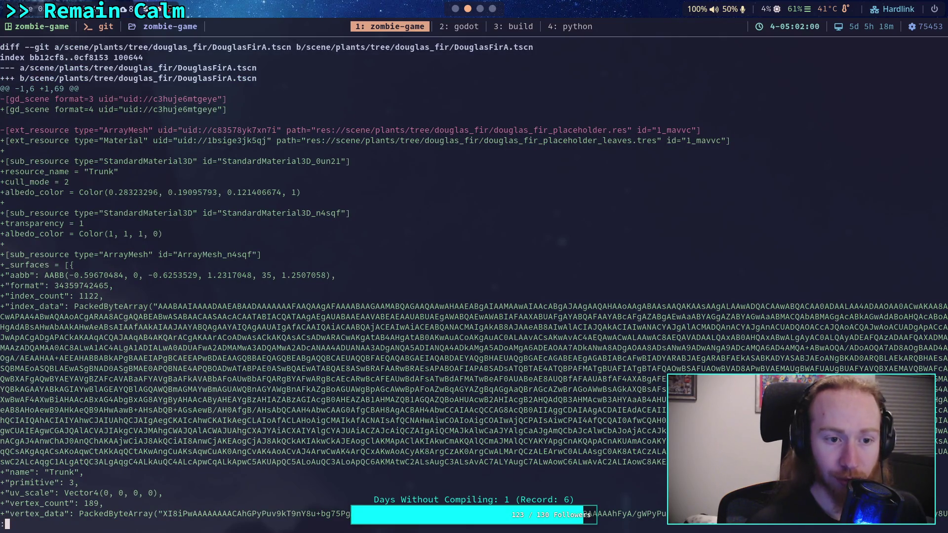
Page past the mesh vertex data to where LOD0 uses ArrayMesh_pryhm, glancing at Godot's forest.
key(j)
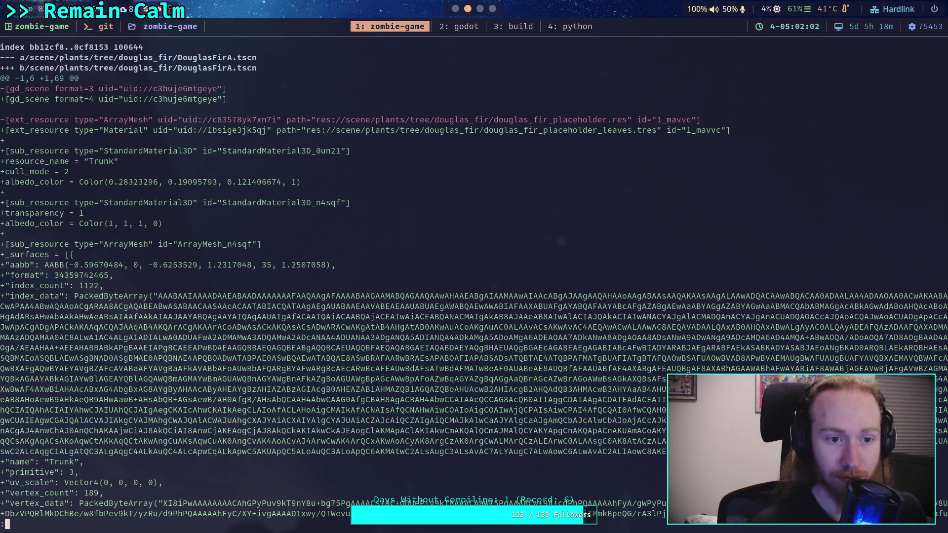
key(k)
key(k)
key(k)
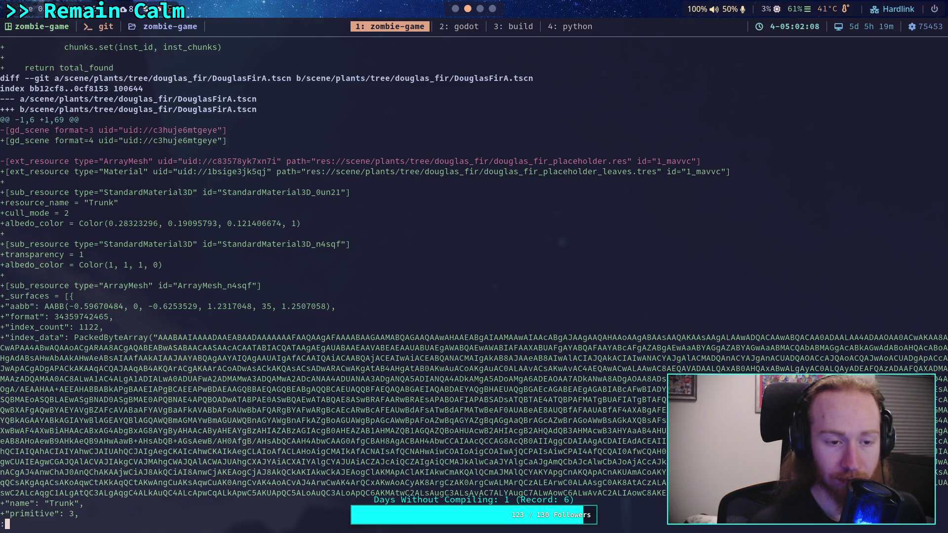
key(space)
key(space)
key(space)
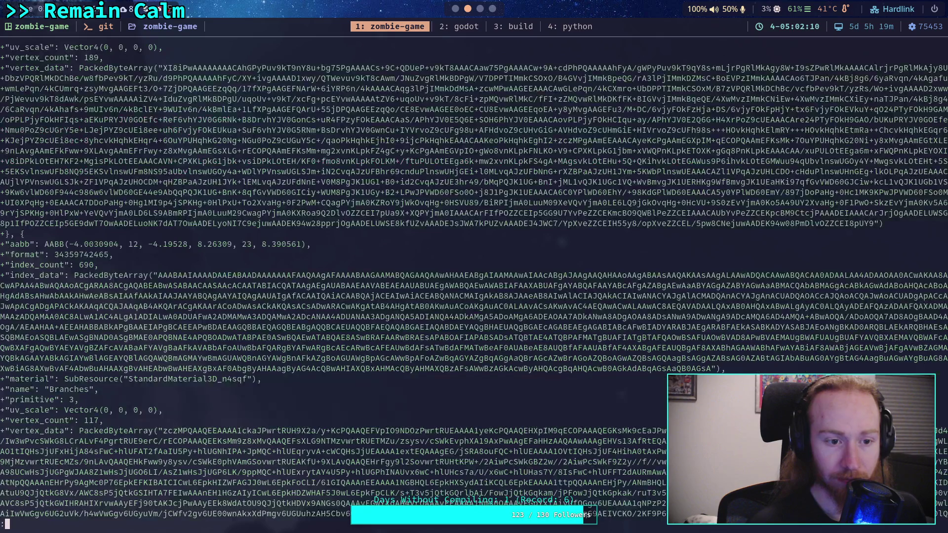
key(space)
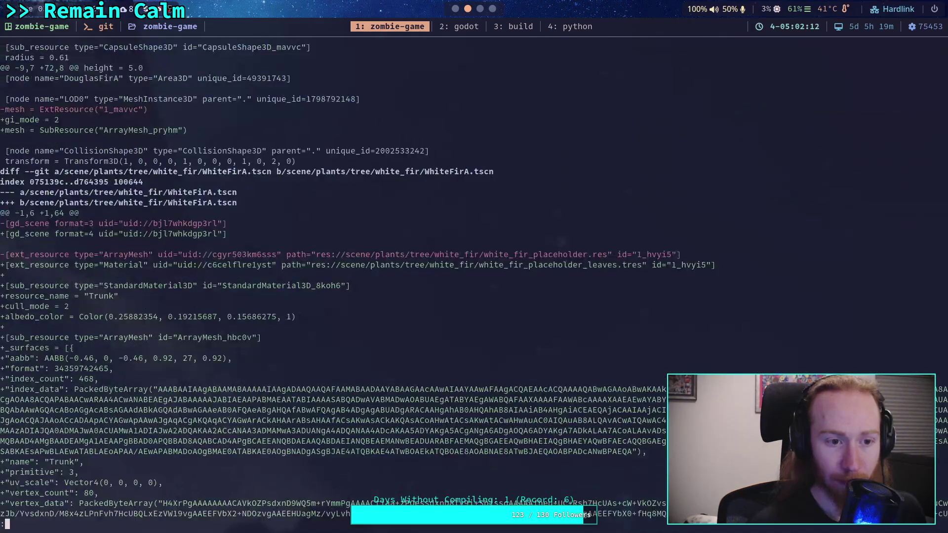
key(k)
key(k)
key(k)
key(k)
key(k)
key(k)
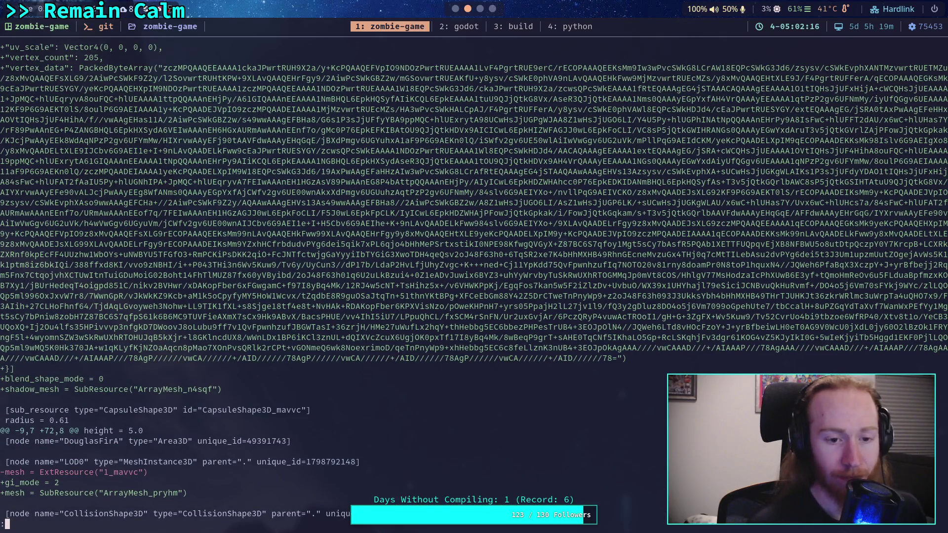
key(super+2)
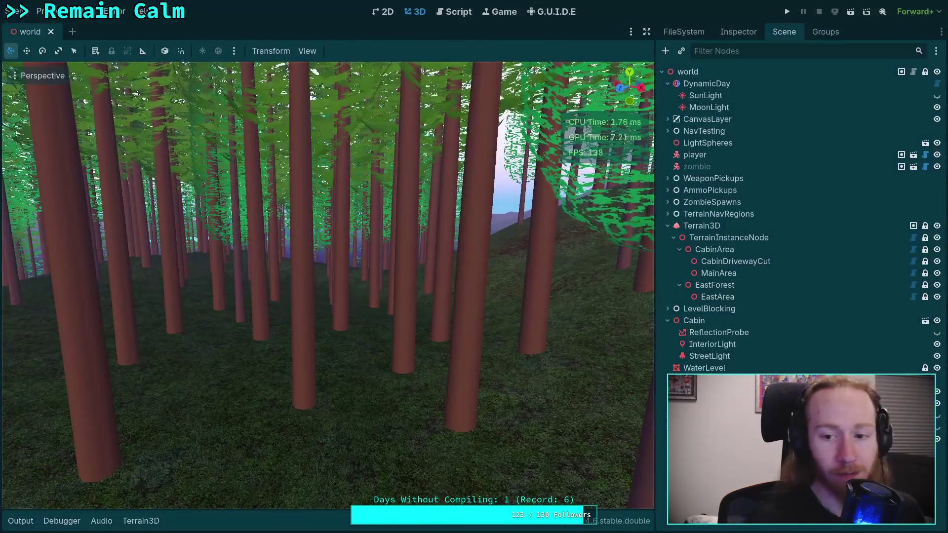
key(super+1)
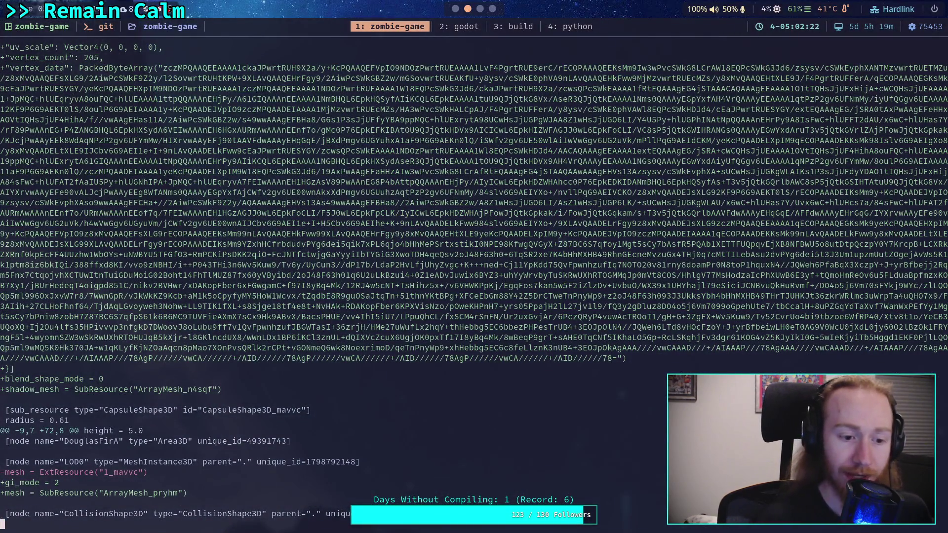
Scroll back to the DouglasFirA.tscn diff start, then quit the pager and run git status.
key(k)
key(k)
key(k)
key(j)
key(j)
key(j)
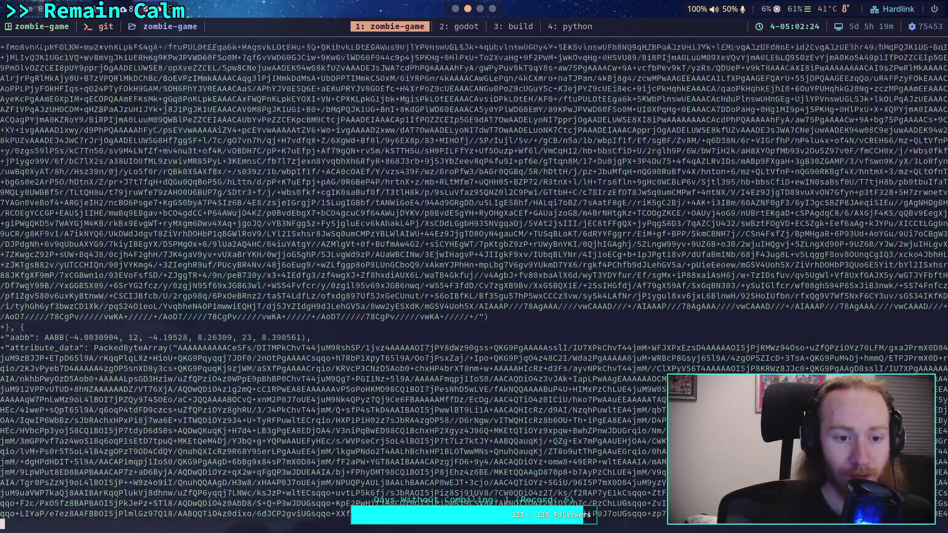
key(k)
key(k)
key(k)
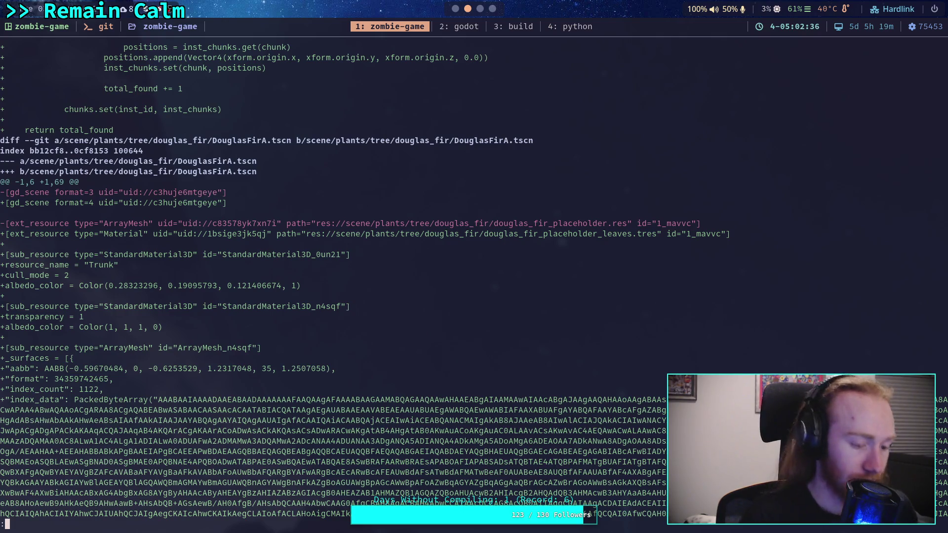
text(qgit status)
key(Return)
Draft a restore command for the white fir file, abandon it, and rerun git status.
text(git rest)
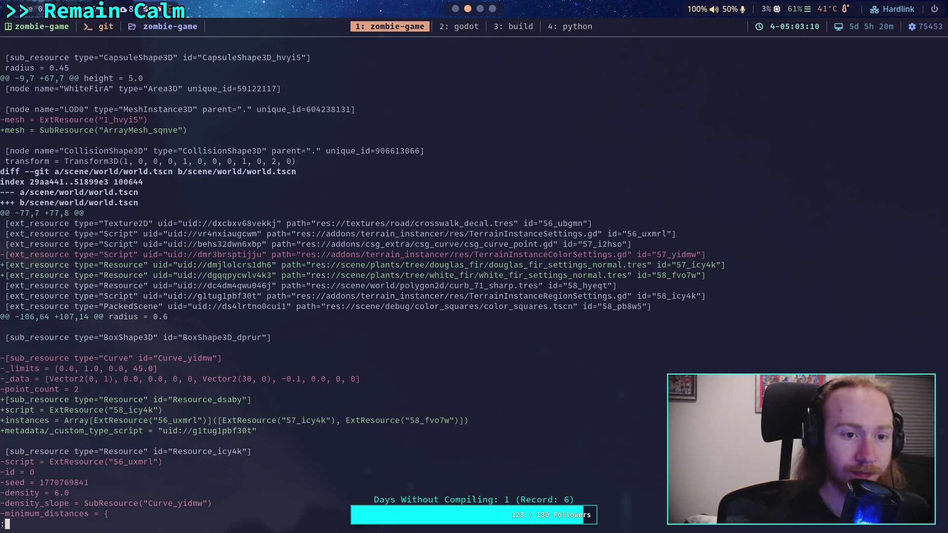
key(Up)
key(Up)
key(Up)
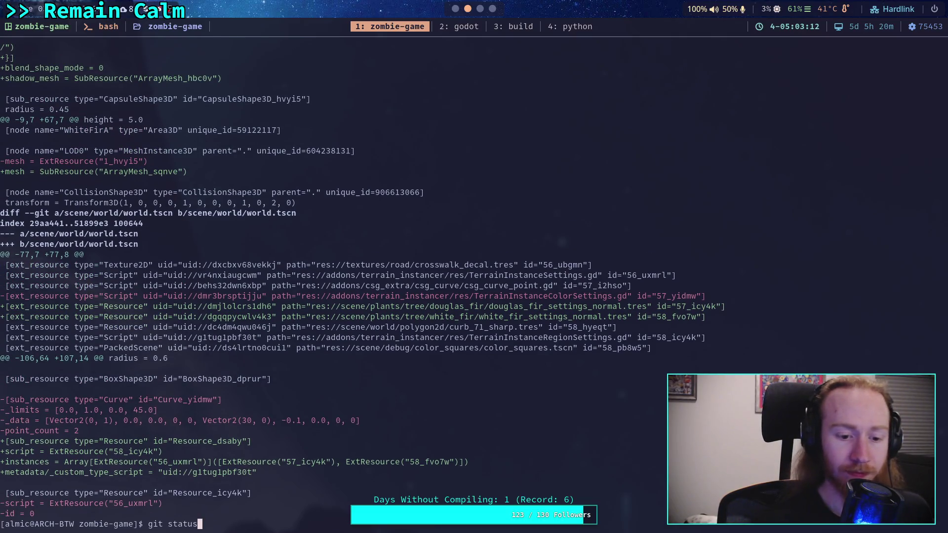
key(BackSpace)
key(BackSpace)
key(BackSpace)
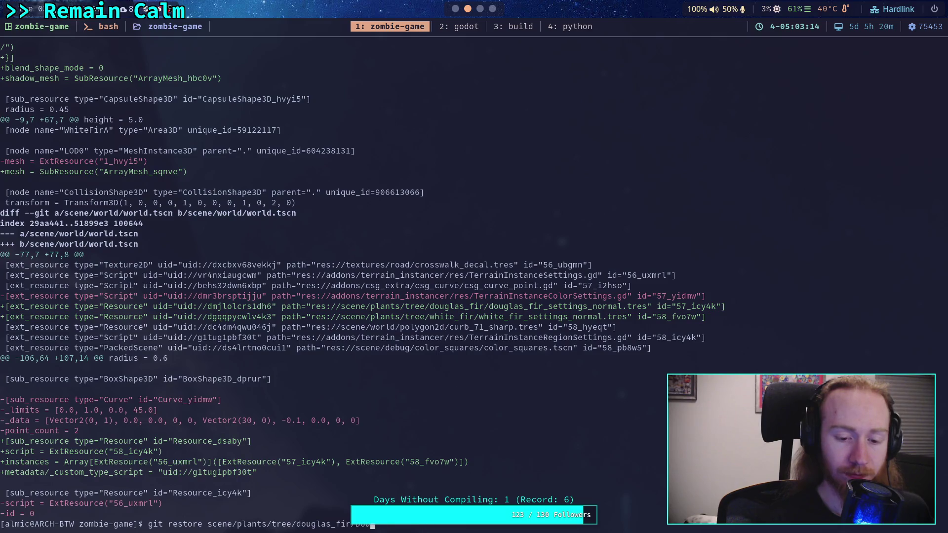
text(whi)
key(Tab)
text(whi)
key(Tab)
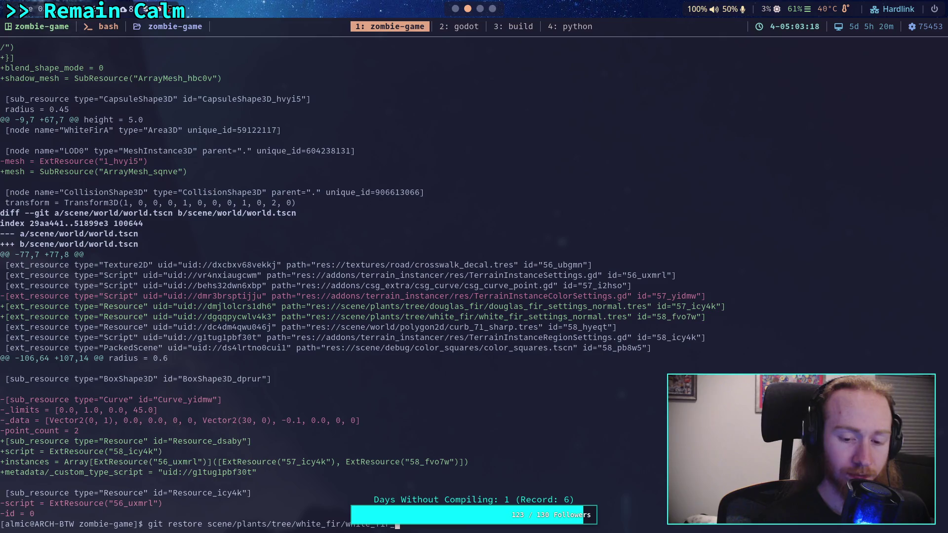
key(BackSpace)
key(BackSpace)
key(BackSpace)
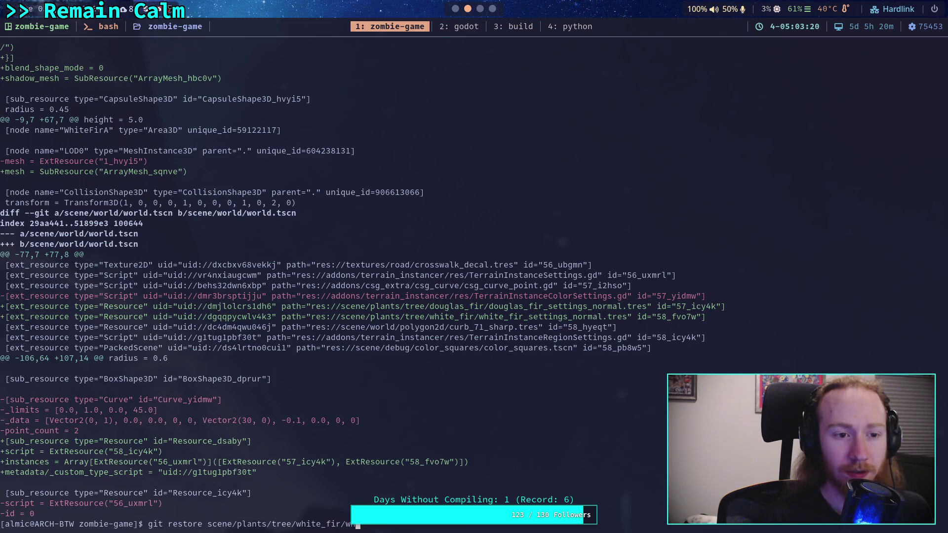
key(BackSpace)
key(BackSpace)
key(BackSpace)
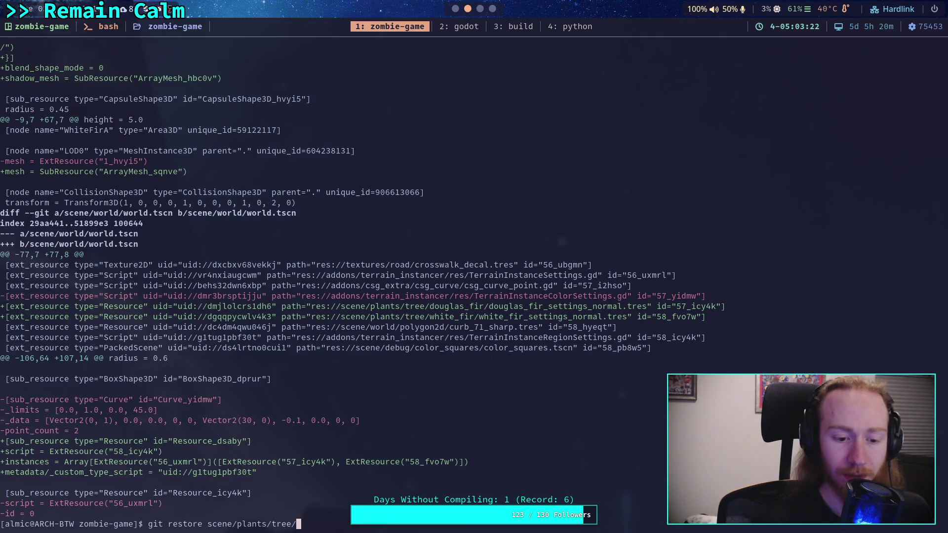
text(status)
key(Return)
Restore scene/plants/tree/white_fir/WhiteFirA.tscn and show the remaining git diff.
text(git restore scene/)
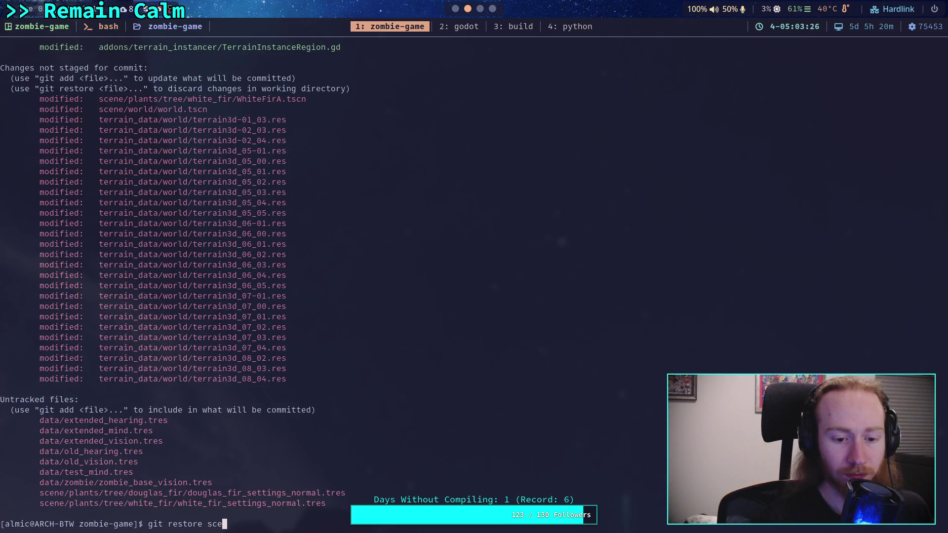
text(plants/tree/w)
key(Tab)
text(W)
key(Tab)
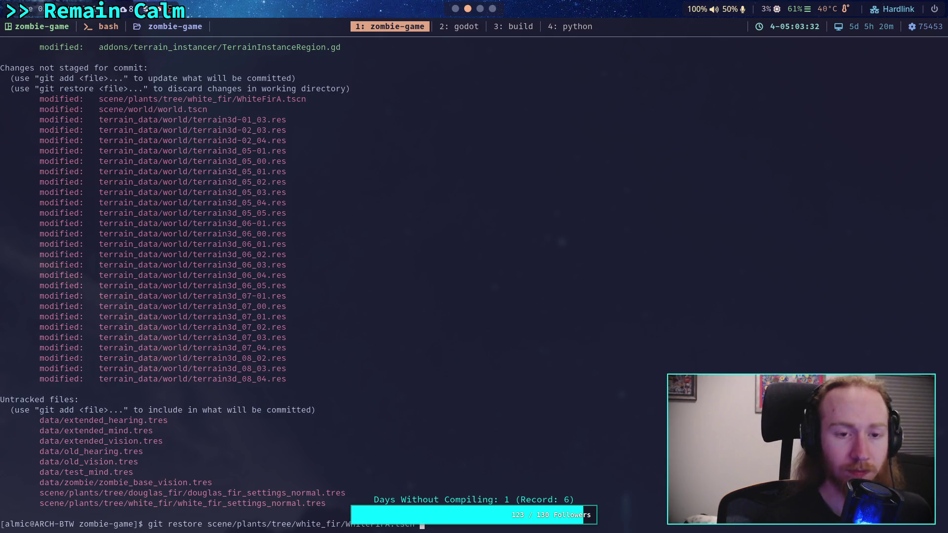
key(Return)
text(git diff)
key(Return)
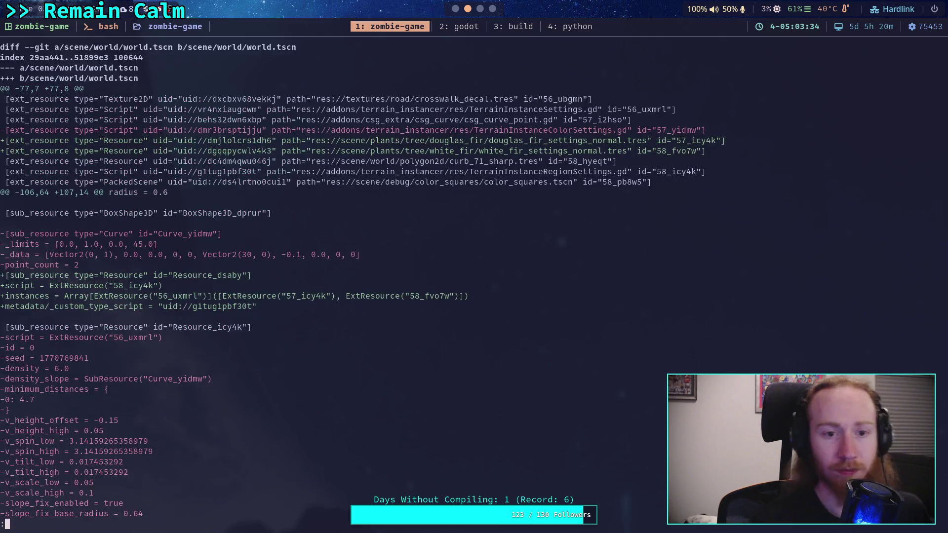
Scroll the world.tscn diff down to the SunLight and MoonLight energy changes, then return to Godot.
scroll(466, 284, down, 2)
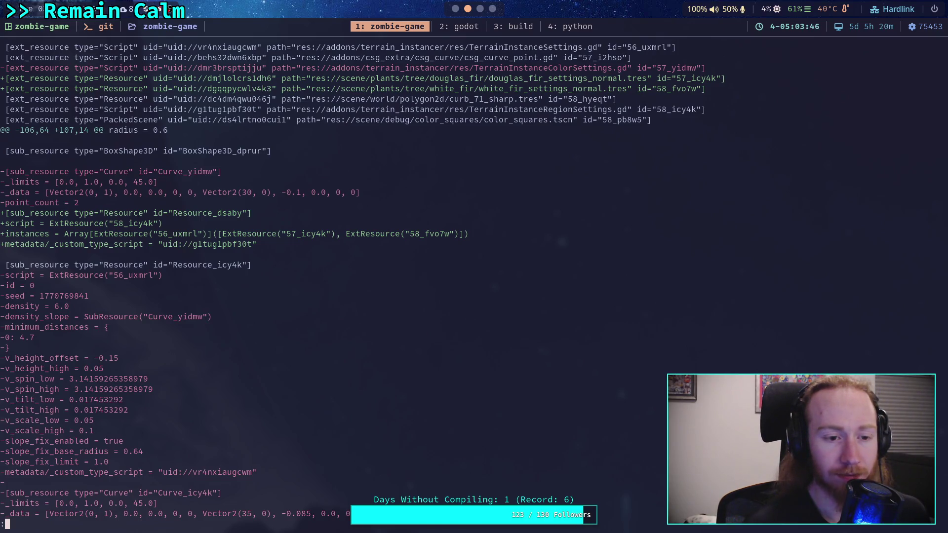
scroll(357, 287, up, 2)
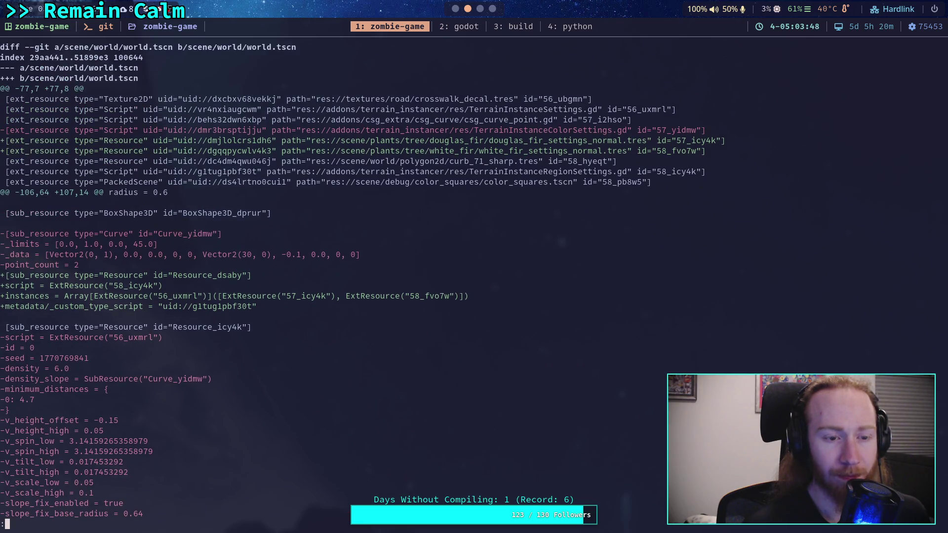
scroll(357, 280, down, 7)
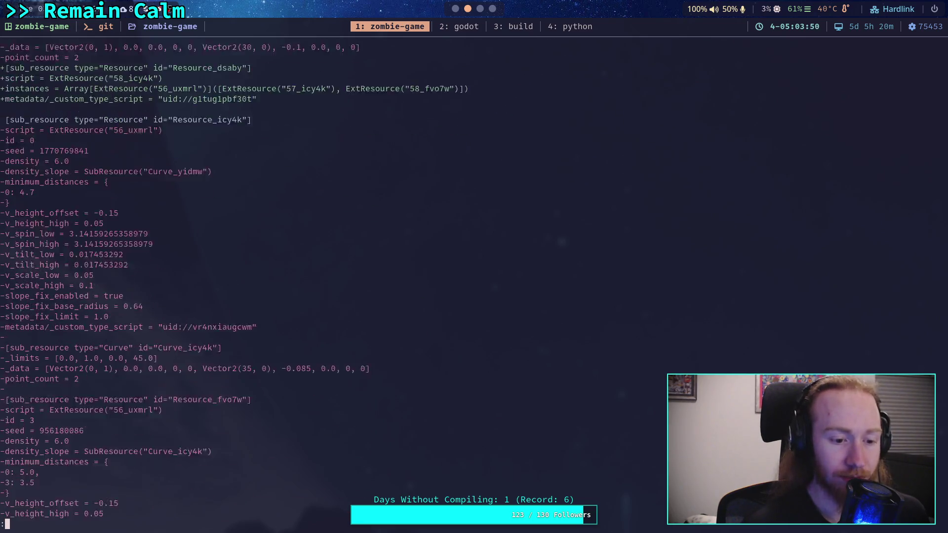
scroll(357, 280, down, 13)
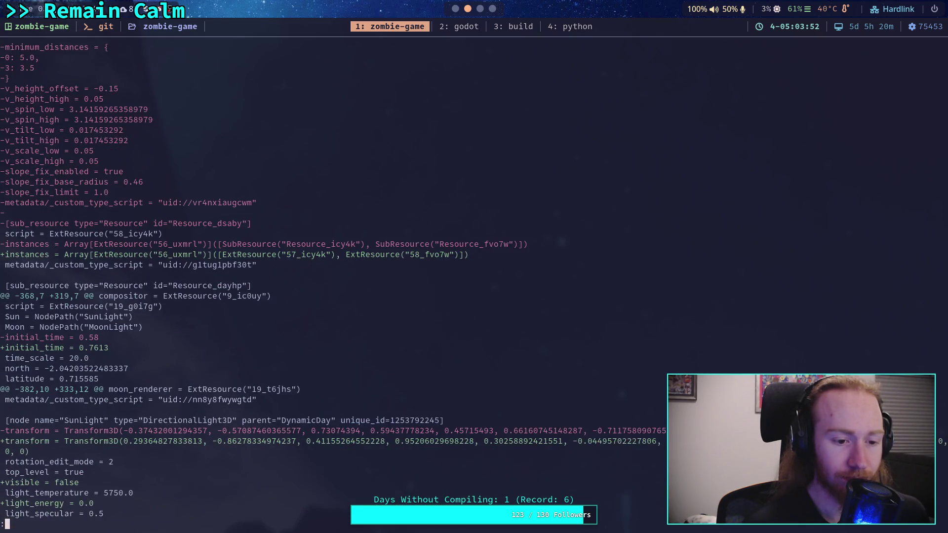
scroll(357, 280, down, 8)
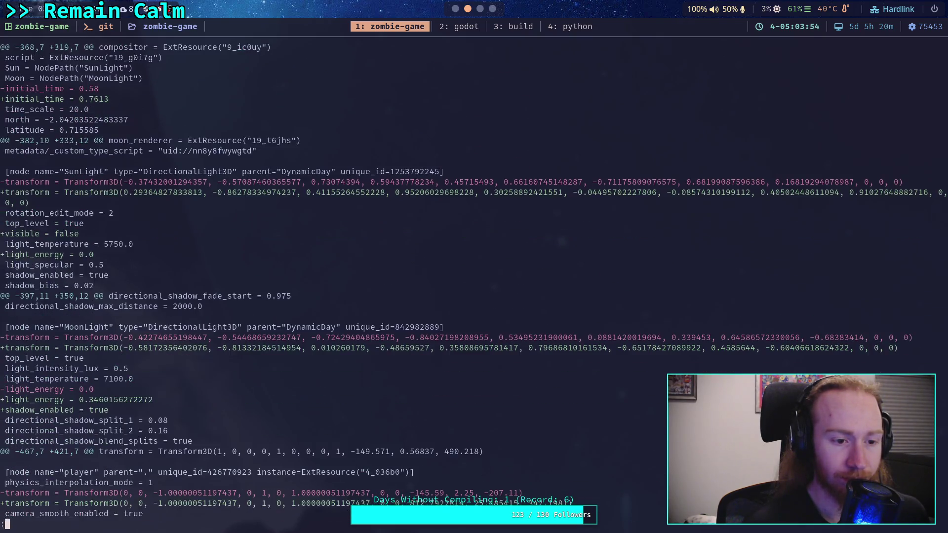
scroll(357, 281, down, 1)
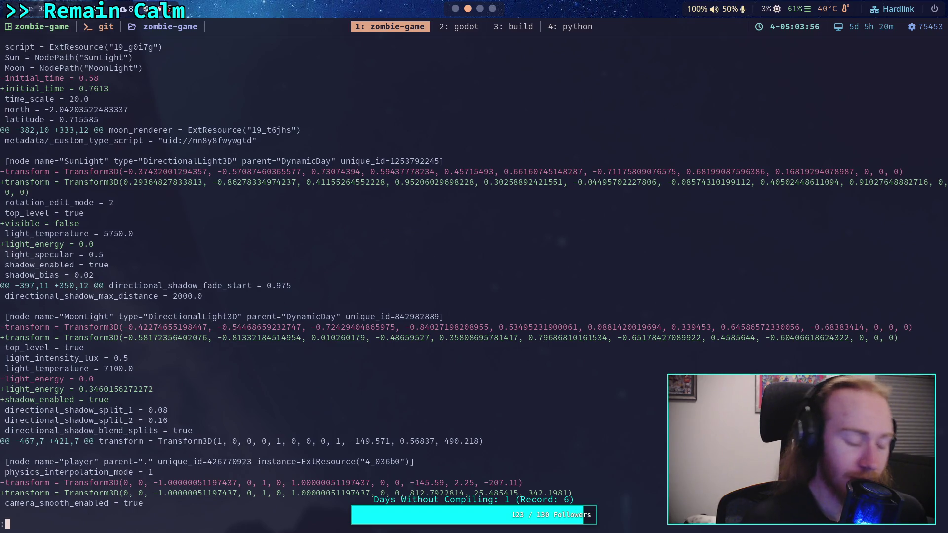
key(super+2)
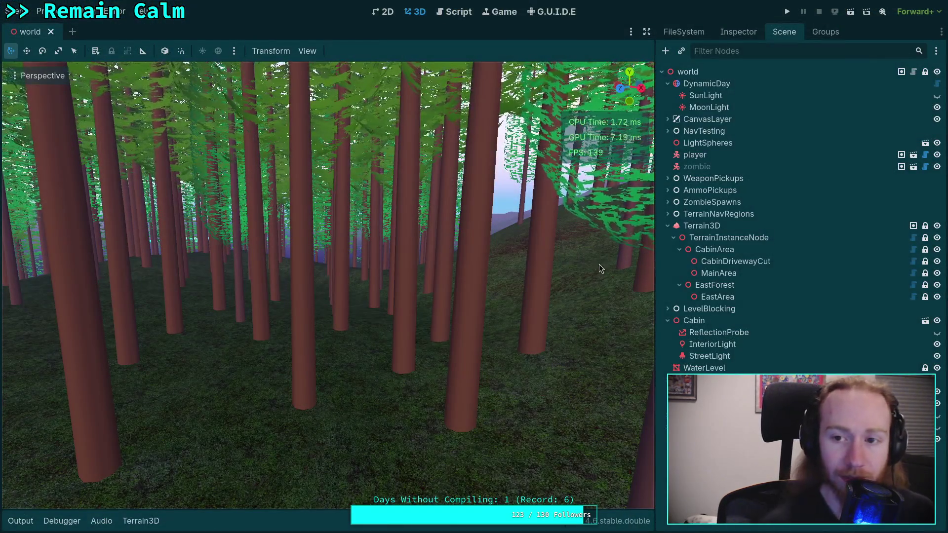
Select the DynamicDay node and collapse its environment settings in the Inspector.
click(760, 84)
click(740, 31)
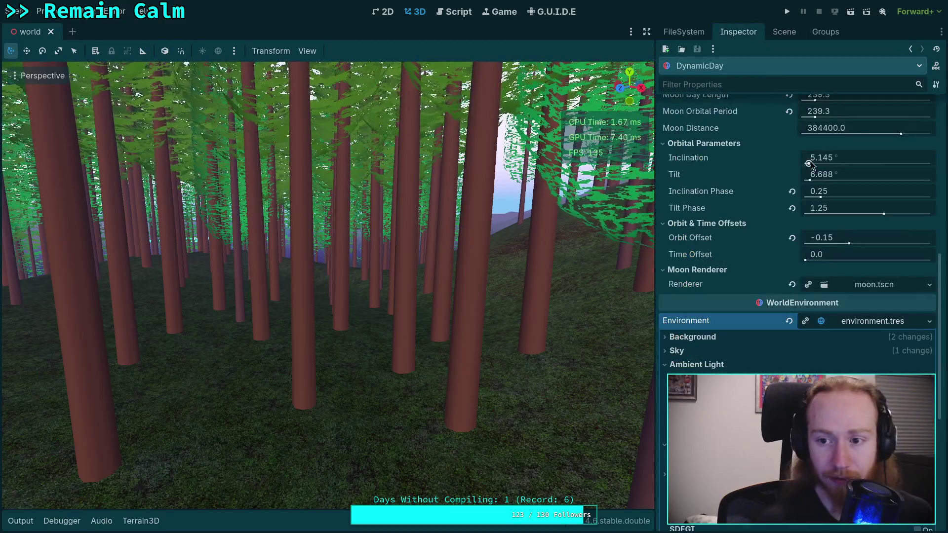
click(817, 320)
scroll(807, 168, up, 5)
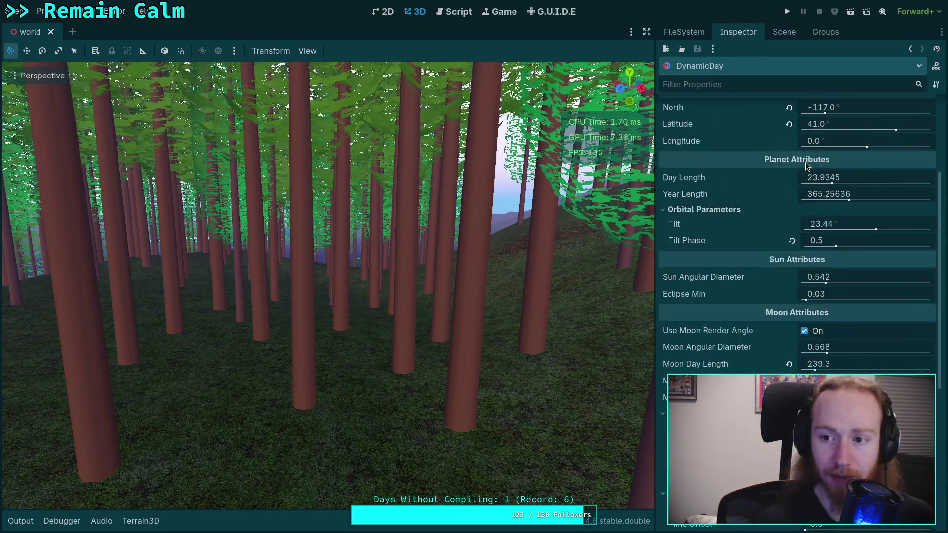
scroll(807, 167, up, 3)
Set DynamicDay's Initial Time to 0.58, save the world scene, and return to the terminal.
click(841, 158)
text(.4)
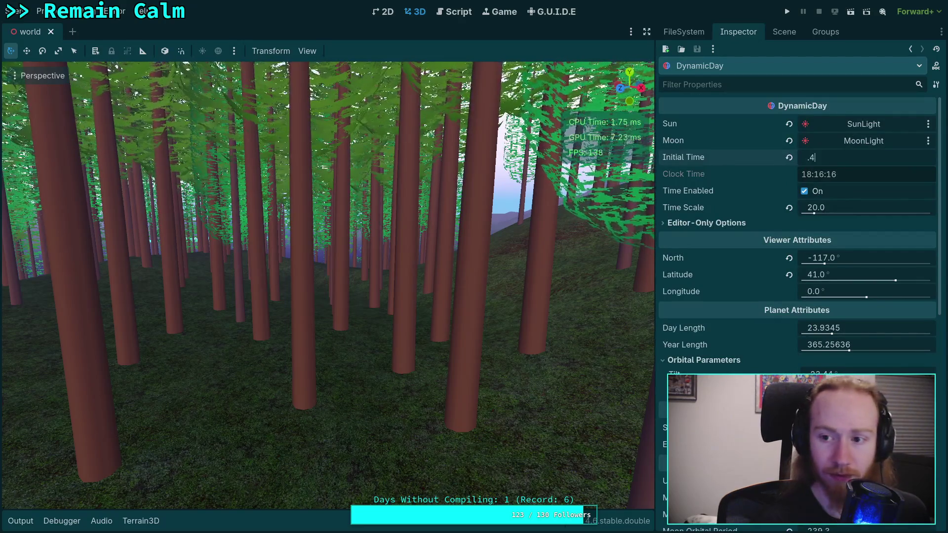
key(BackSpace)
text(58)
key(Return)
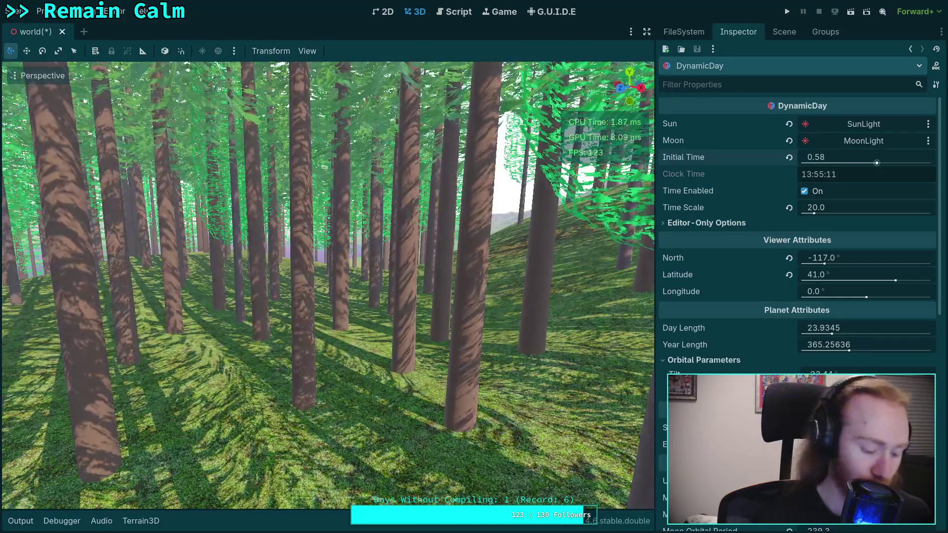
key(ctrl+s)
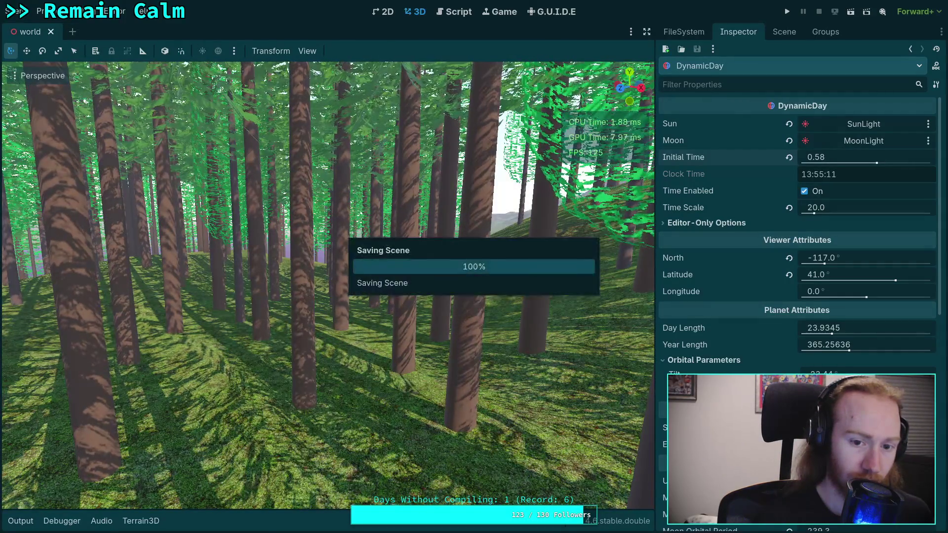
key(super+2)
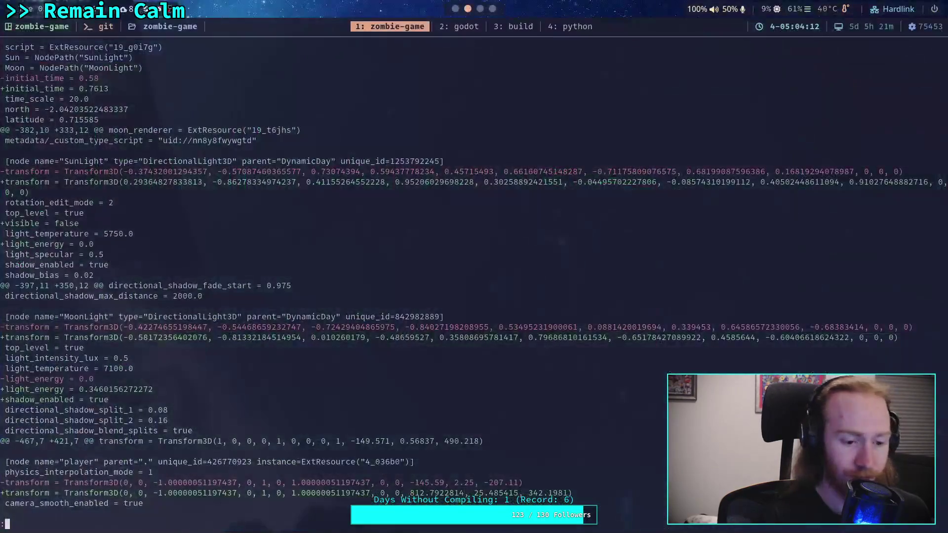
Rerun git diff and read the world.tscn ext_resource and Curve resource changes.
text(qgit diff)
key(Return)
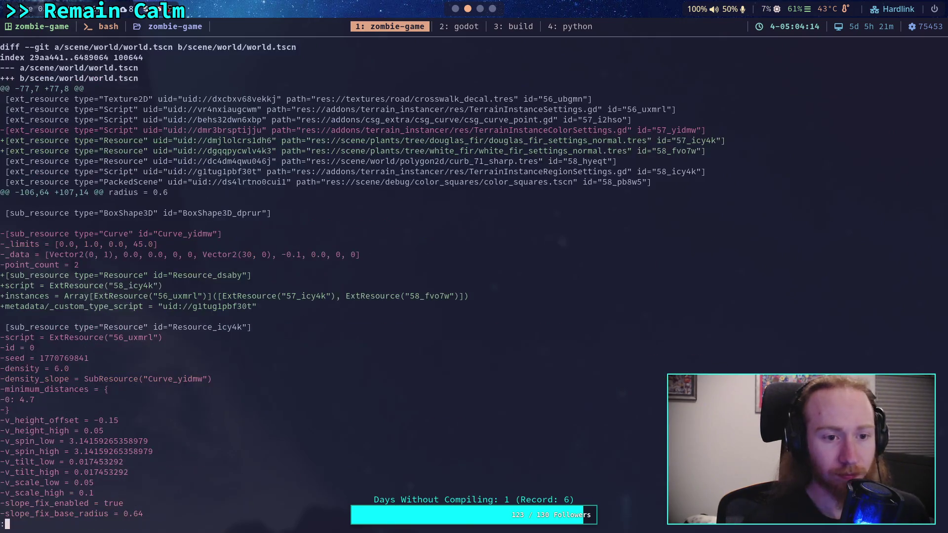
key(j)
key(j)
key(j)
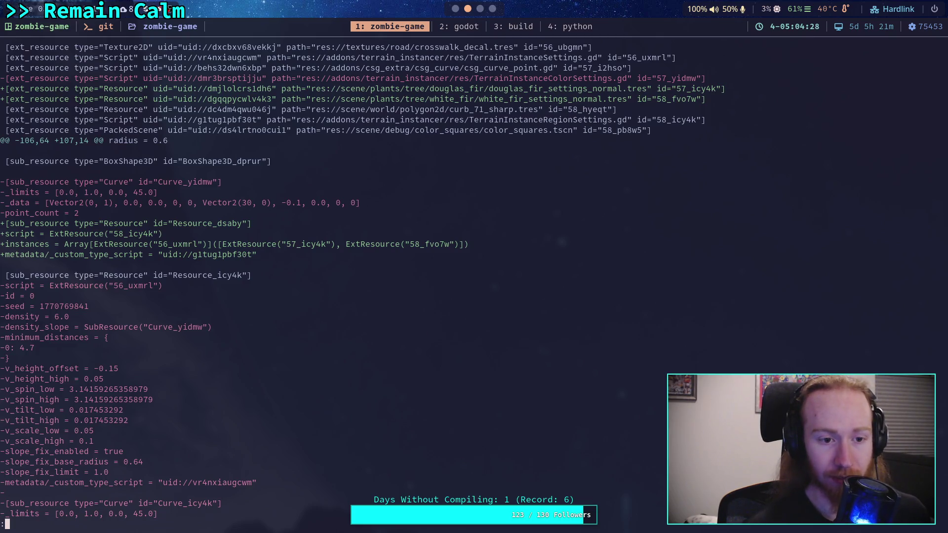
key(j)
key(j)
key(j)
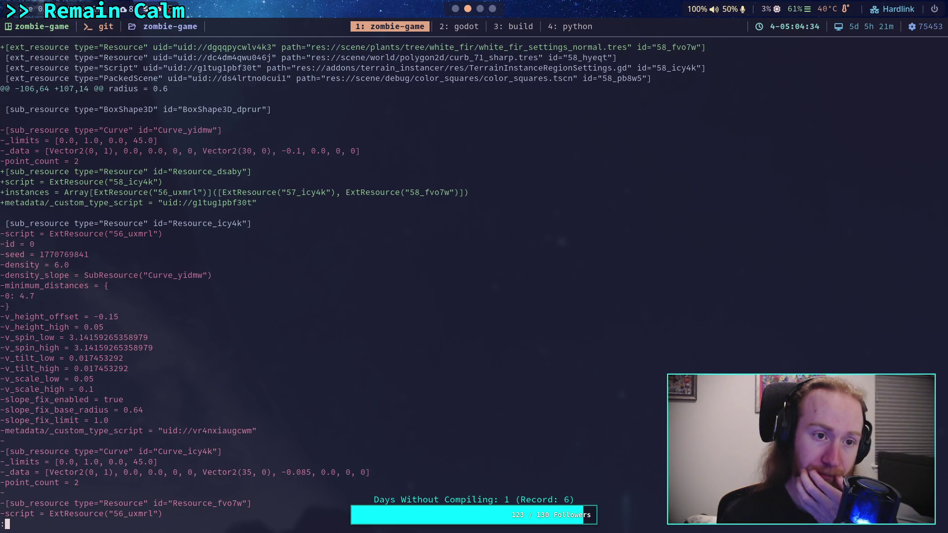
key(k)
key(k)
key(k)
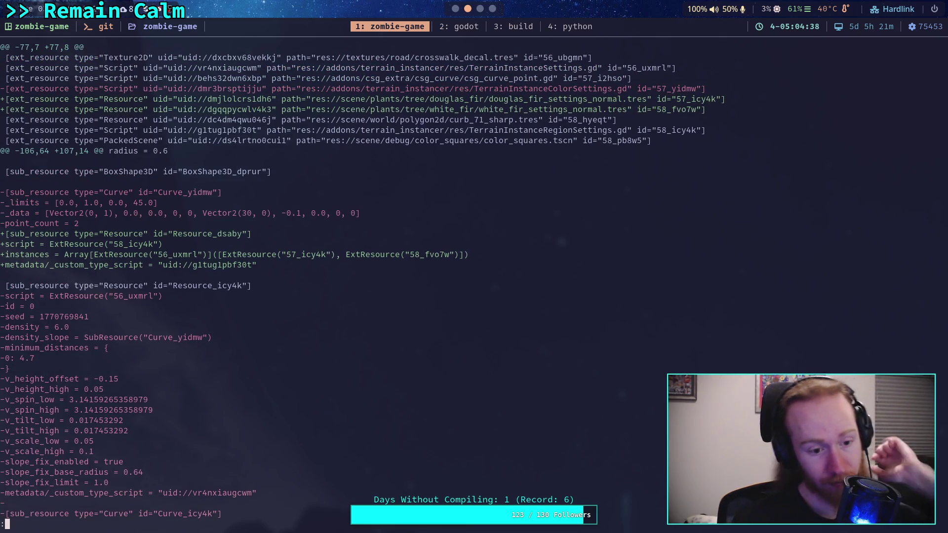
key(j)
key(j)
key(j)
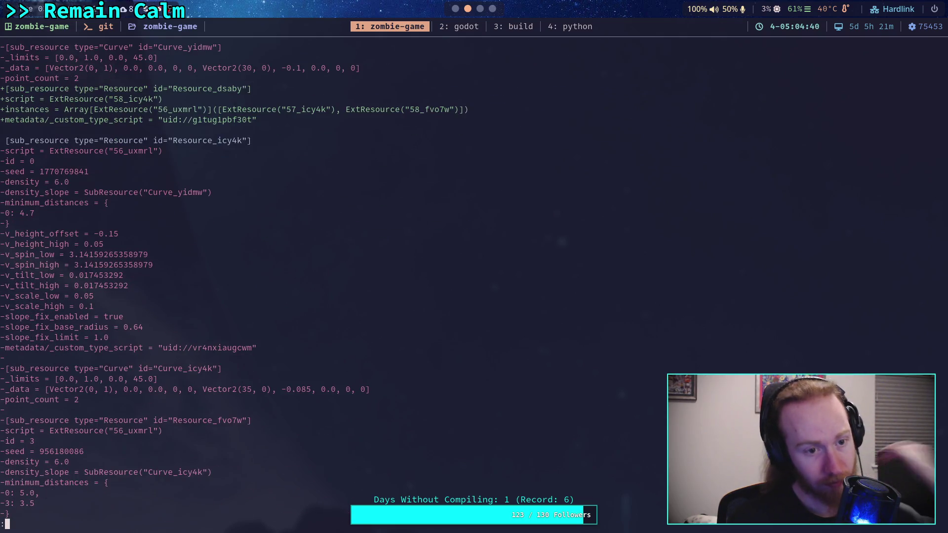
key(j)
key(j)
key(j)
key(j)
key(j)
key(j)
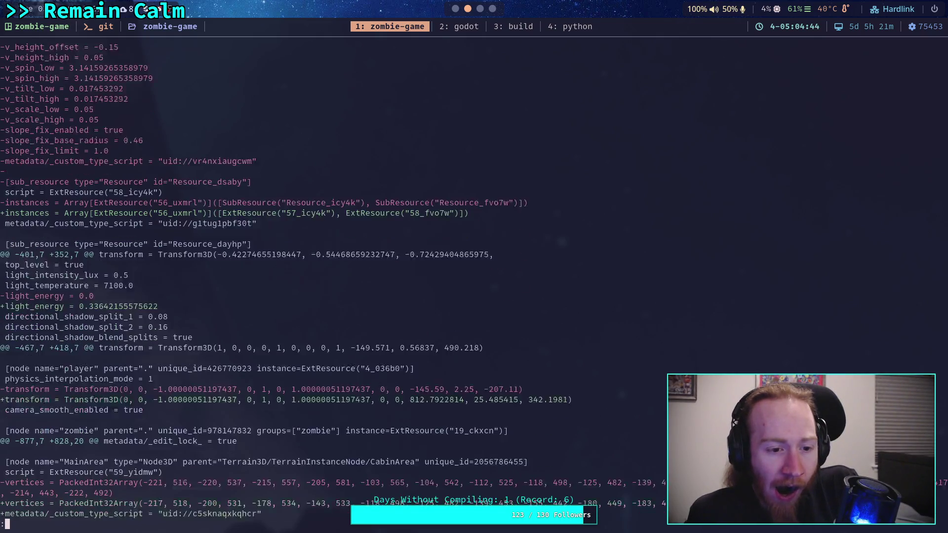
Read the EastForest, EastArea and TruckVehicle hunks and terrain file entries, then run git status.
key(j)
key(j)
key(j)
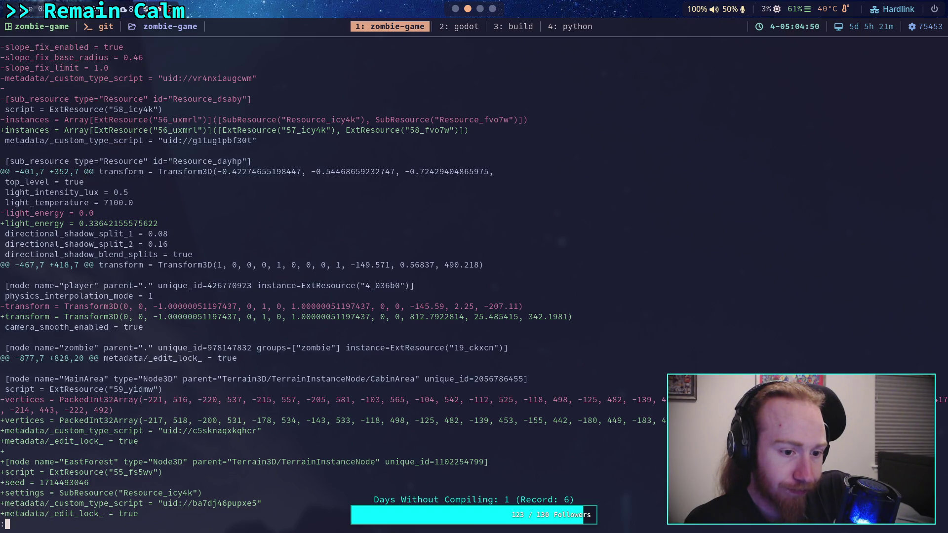
key(j)
key(j)
key(j)
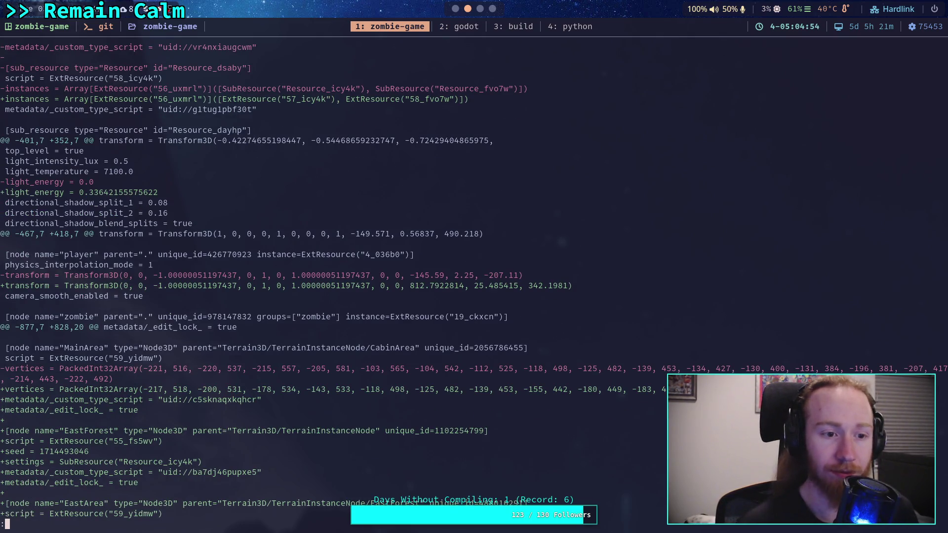
key(j)
key(j)
key(j)
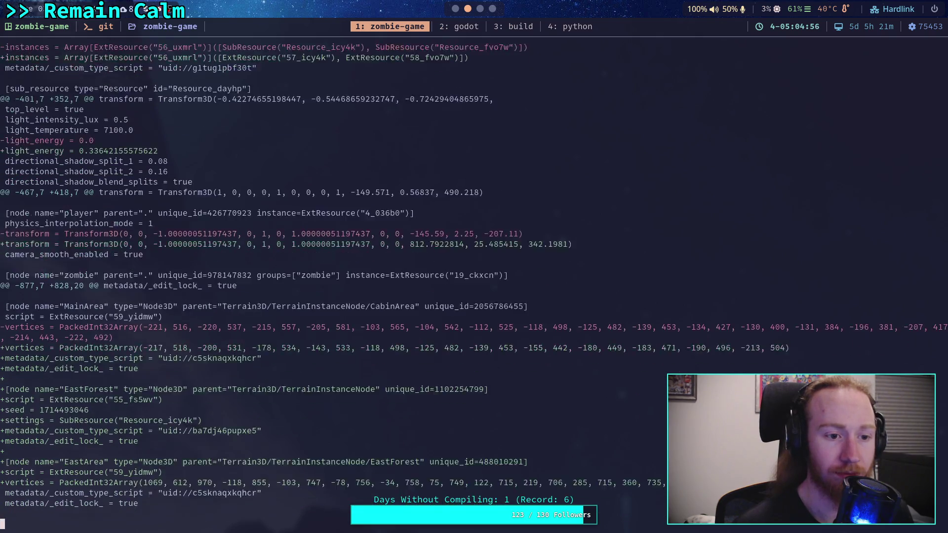
key(j)
key(j)
key(j)
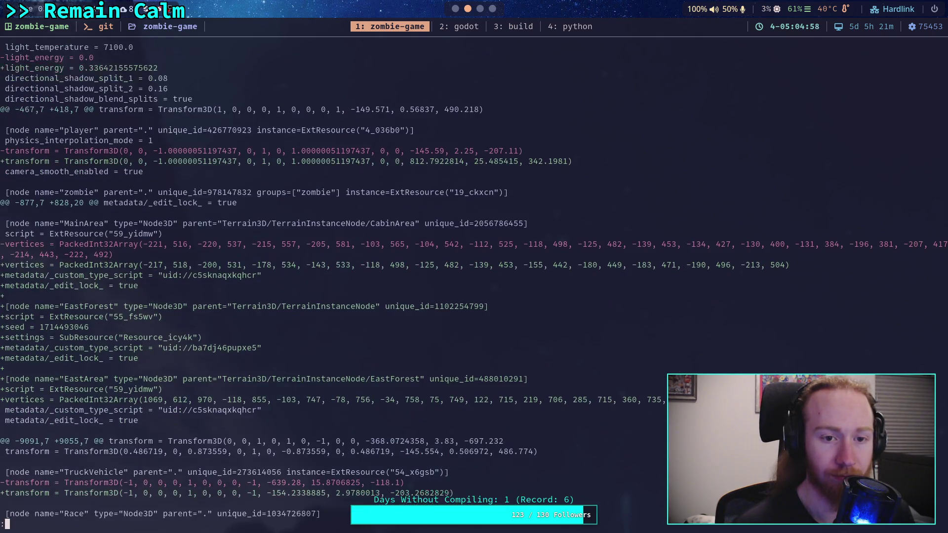
key(j)
key(j)
key(j)
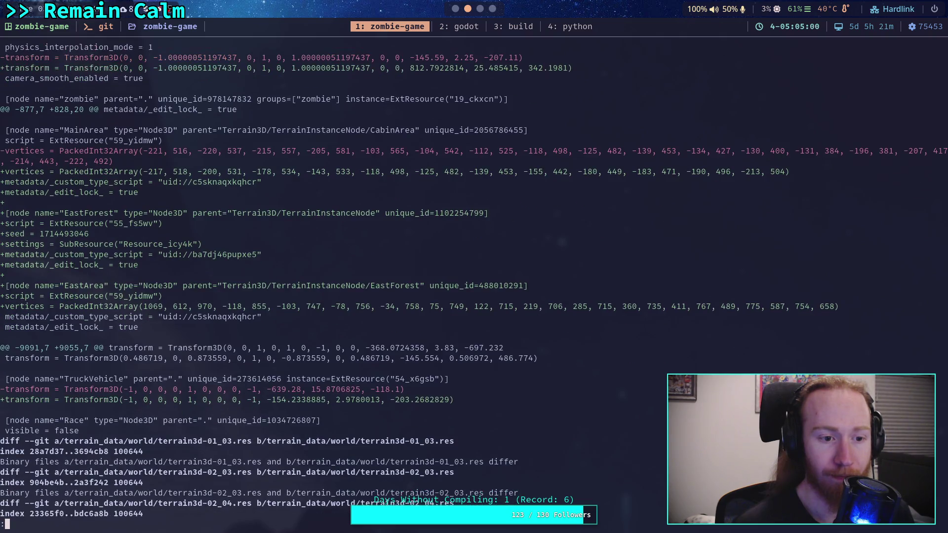
key(j)
key(j)
key(j)
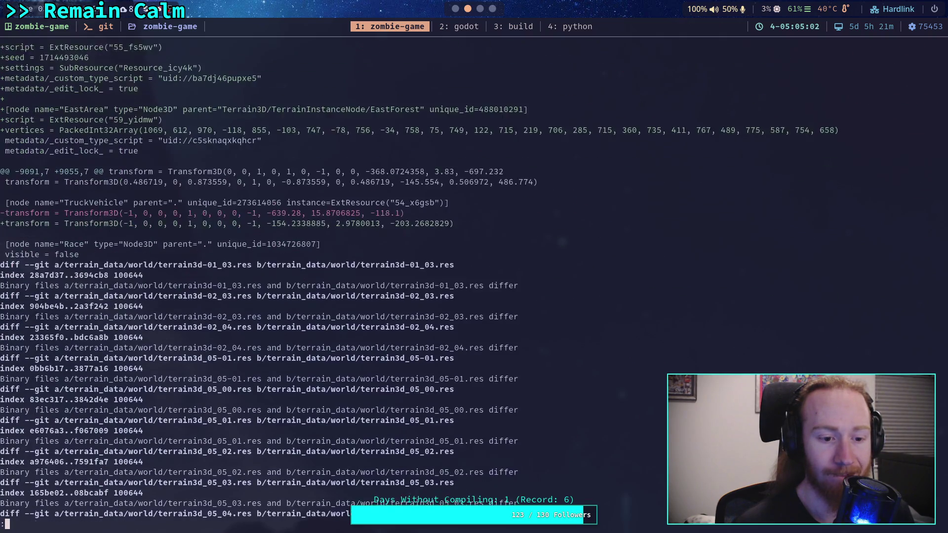
key(j)
key(j)
key(j)
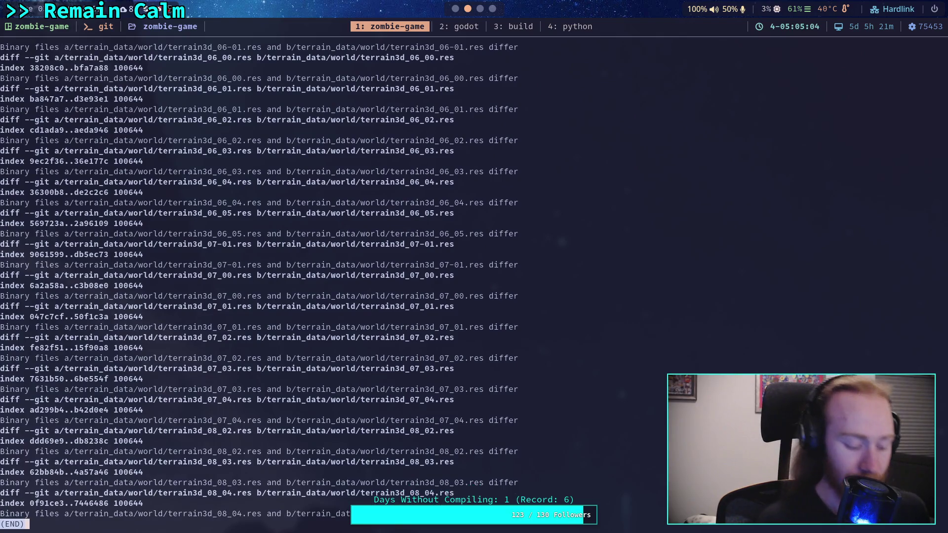
text(qgit status)
key(Return)
Stage the new plant settings files under scene/plants/.
text(git add -i)
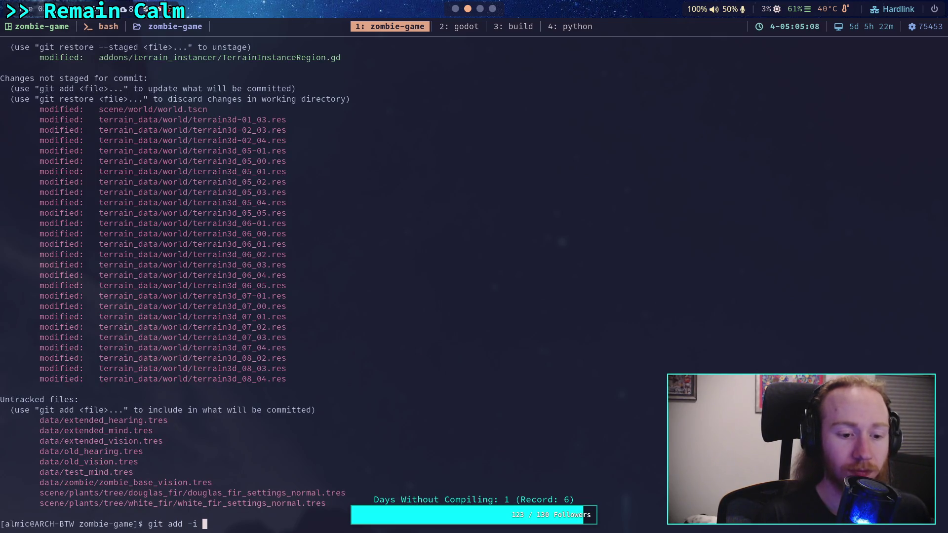
key(BackSpace)
key(BackSpace)
key(BackSpace)
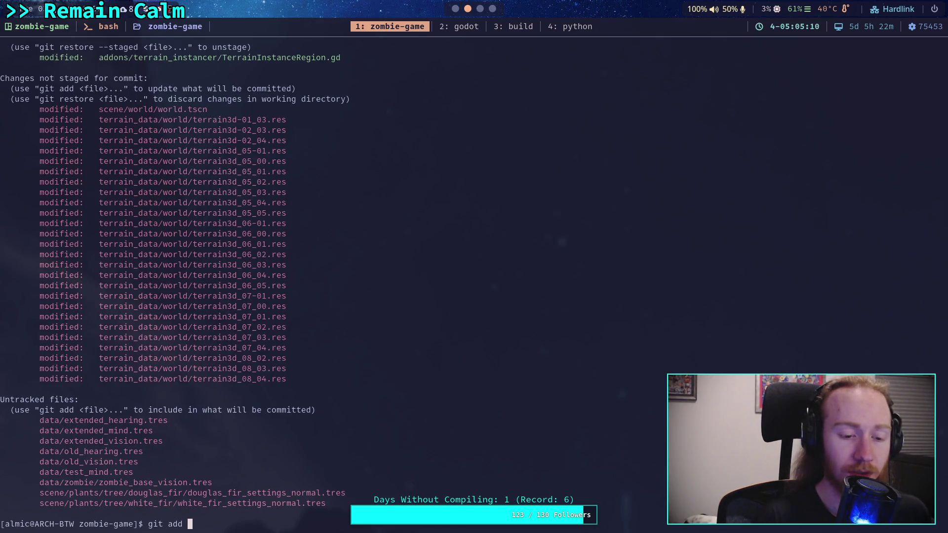
text(scene/plants/)
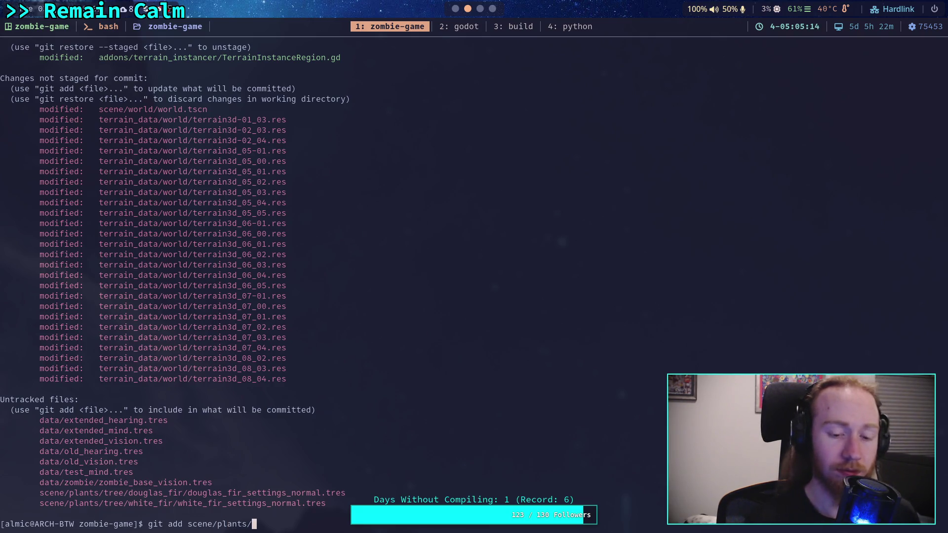
key(Return)
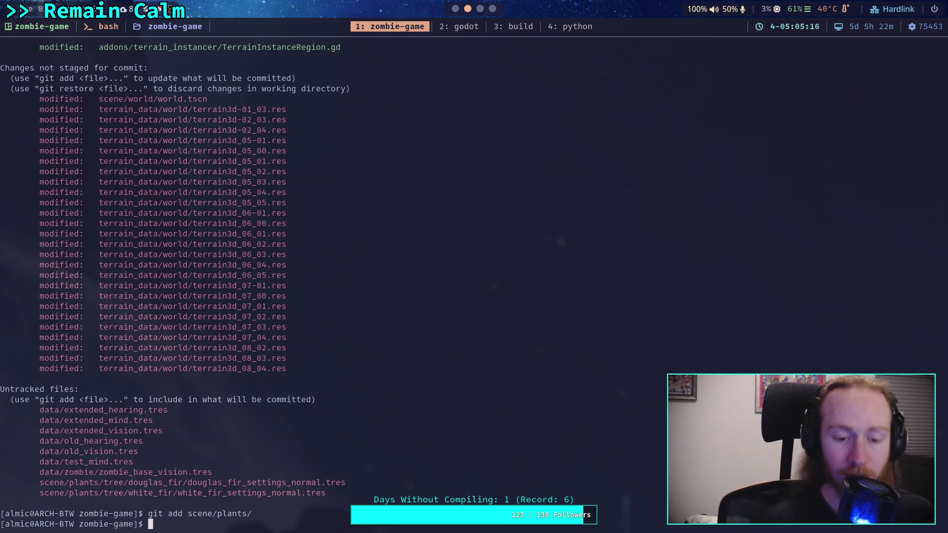
Start interactive staging of scene/world/world.tscn in patch mode.
text(git add -)
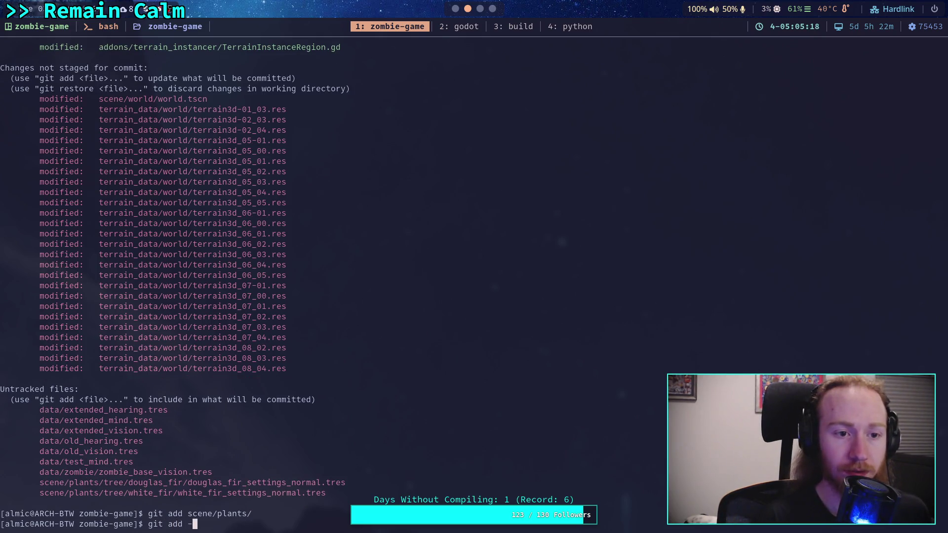
text(i scene/world/wo)
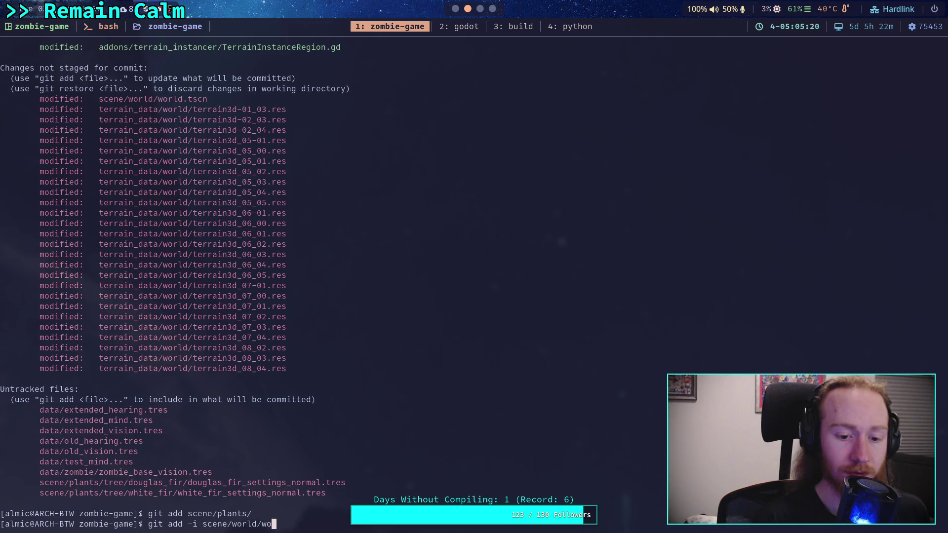
text(rld.tscn)
key(Return)
text(6)
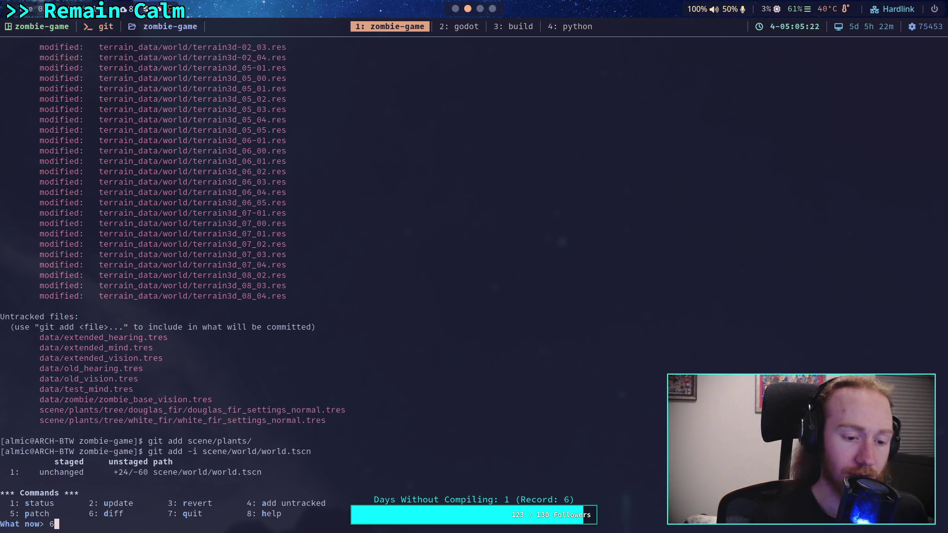
key(Return)
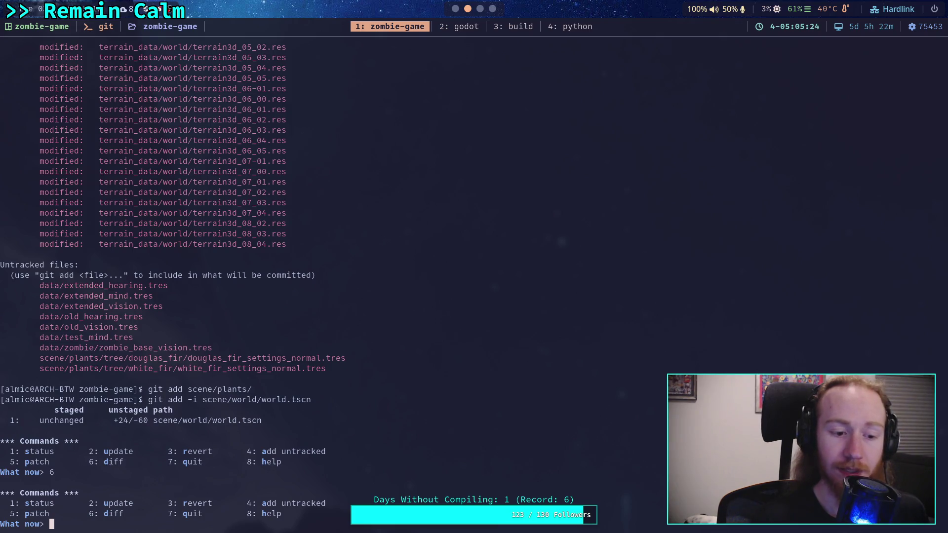
text(5)
key(Return)
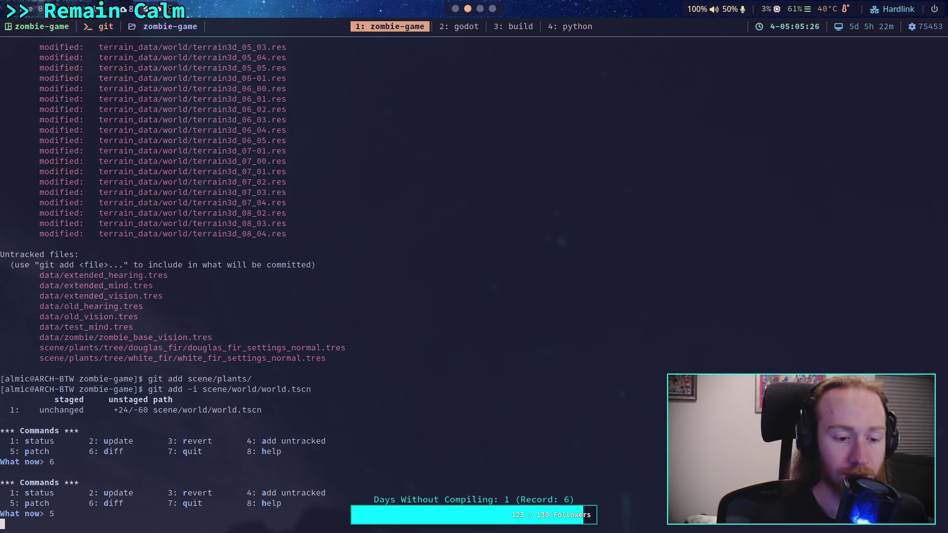
text(1)
key(Return)
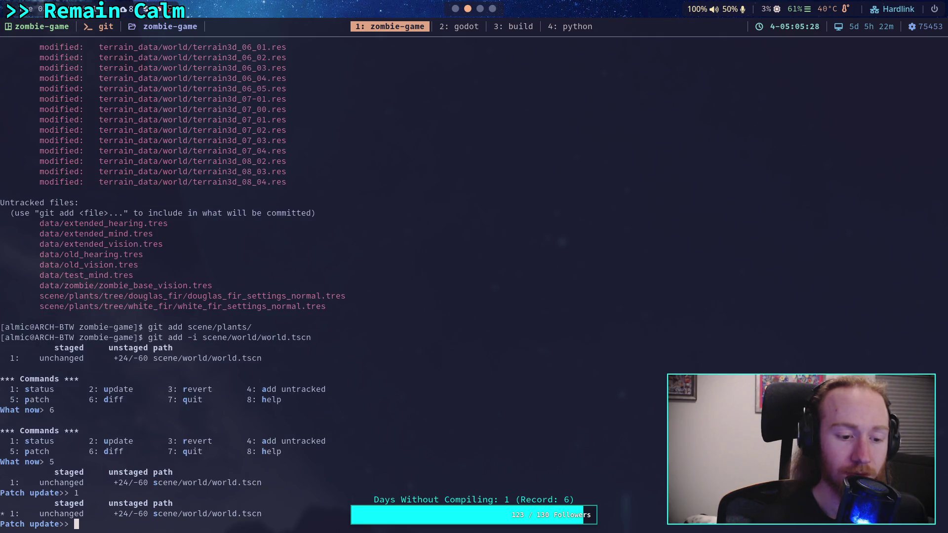
key(Return)
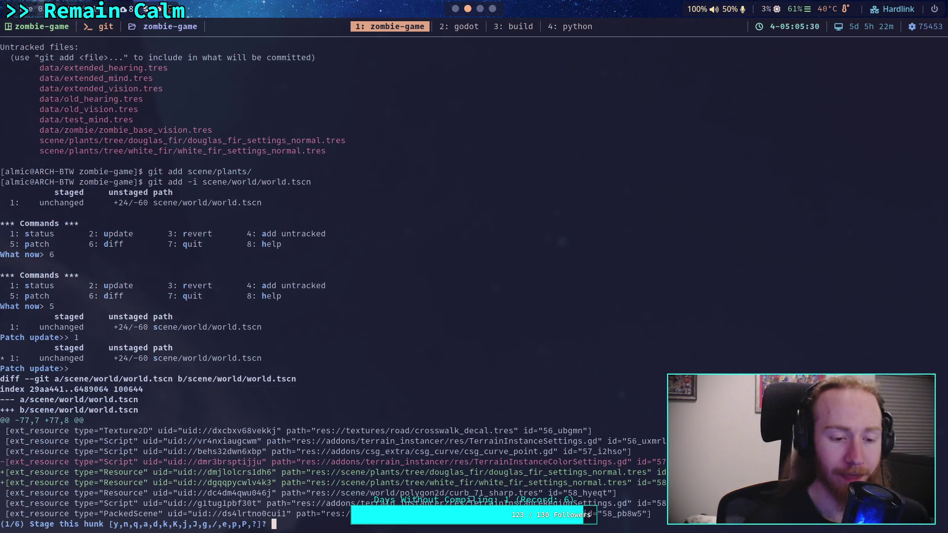
Stage the first, instances and EastForest/EastArea hunks; skip MoonLight, player transform and TruckVehicle hunks.
text(y)
key(Return)
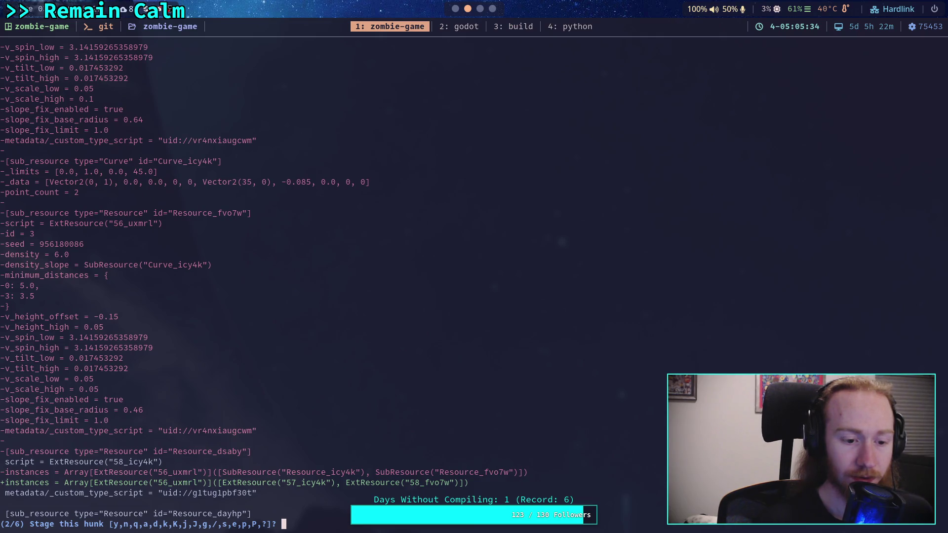
scroll(711, 247, up, 6)
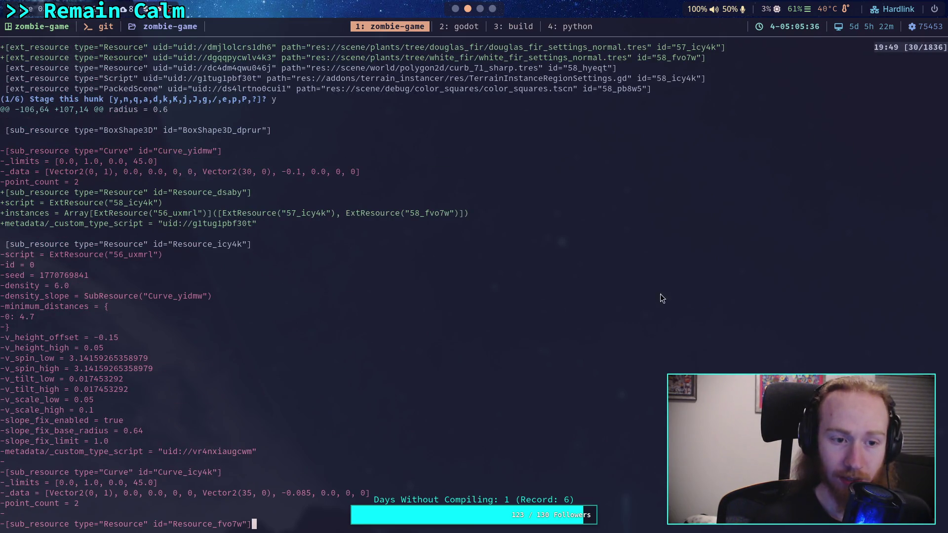
scroll(628, 300, down, 6)
text(y)
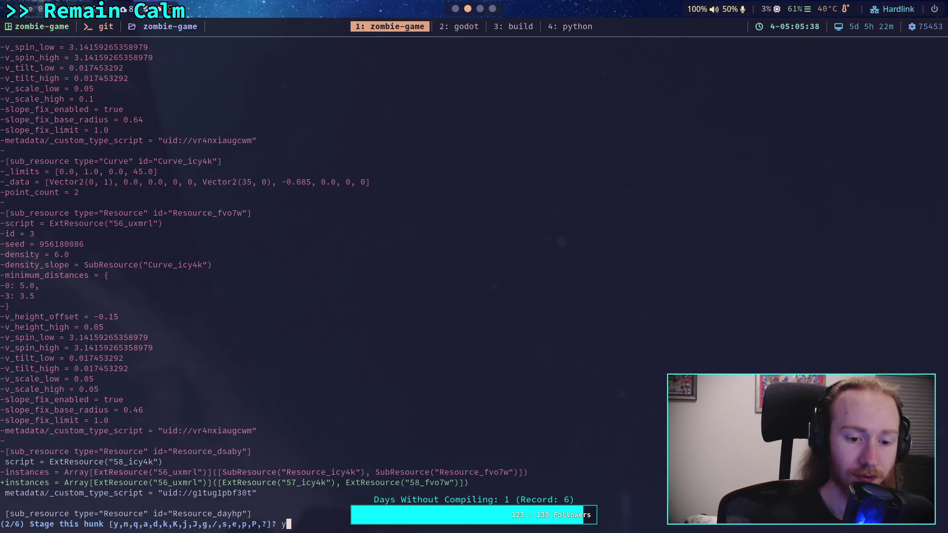
key(Return)
text(n)
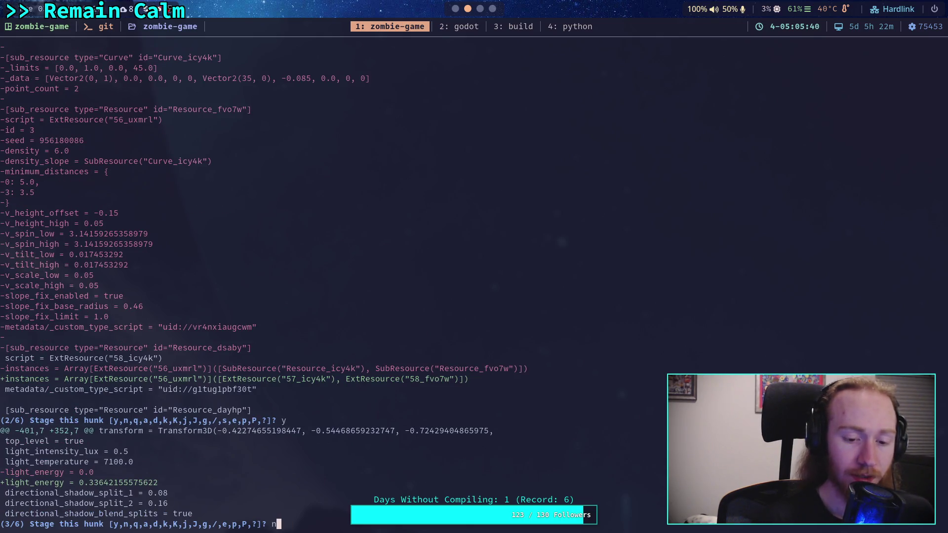
key(Return)
text(n)
key(Return)
text(y)
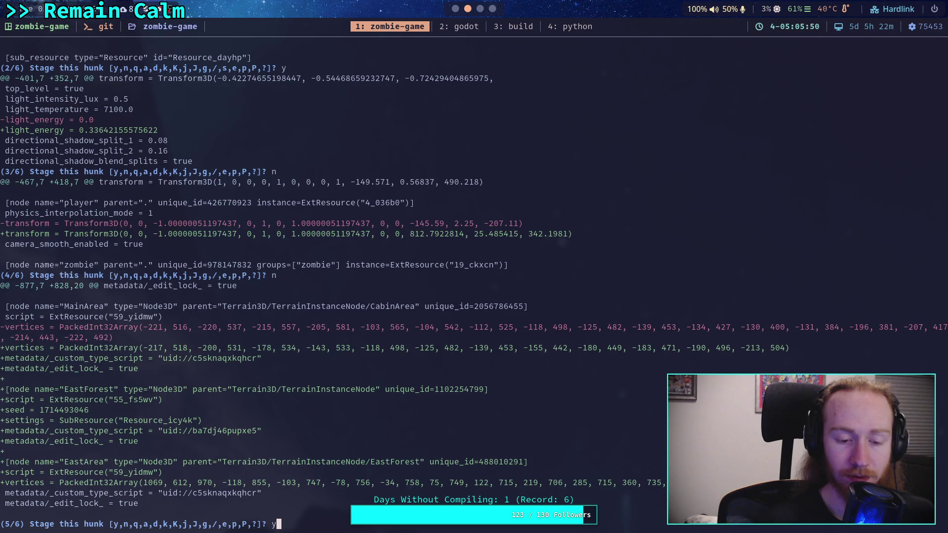
key(Return)
text(n)
key(Return)
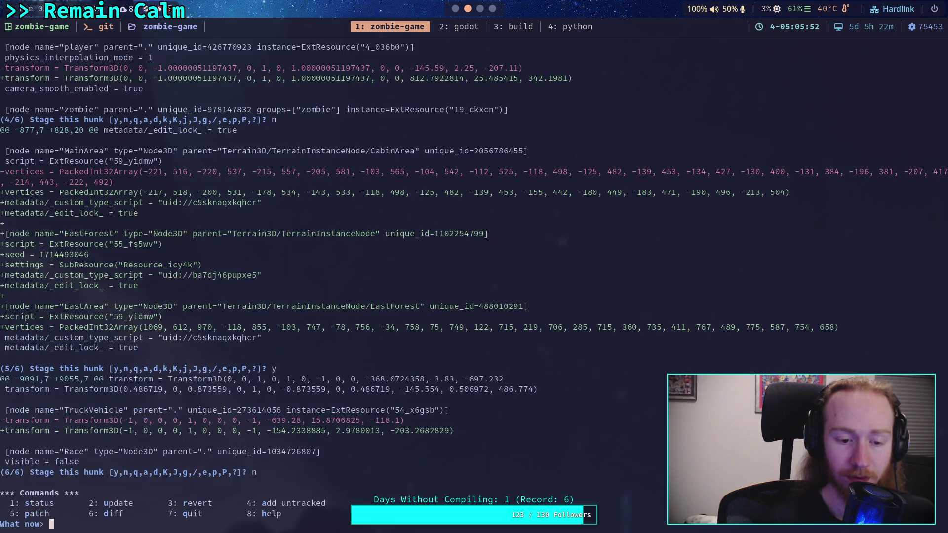
text(q)
key(Return)
Run git status to review staged, unstaged and untracked files.
text(git status)
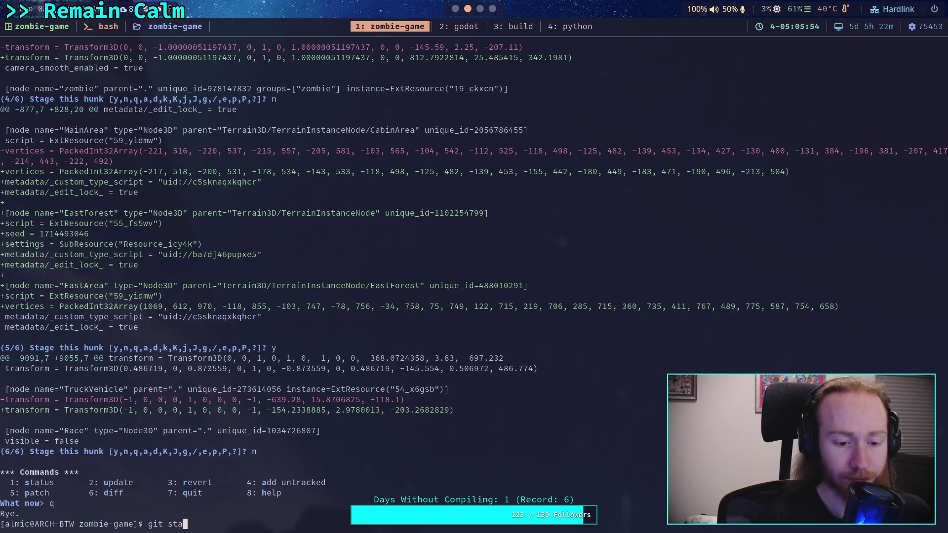
key(Return)
text(git )
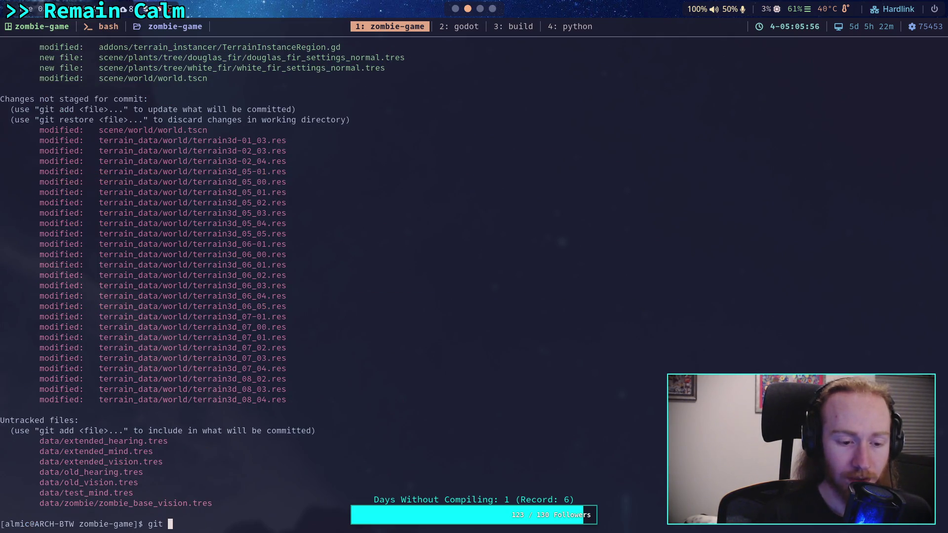
text(resc)
key(super+1)
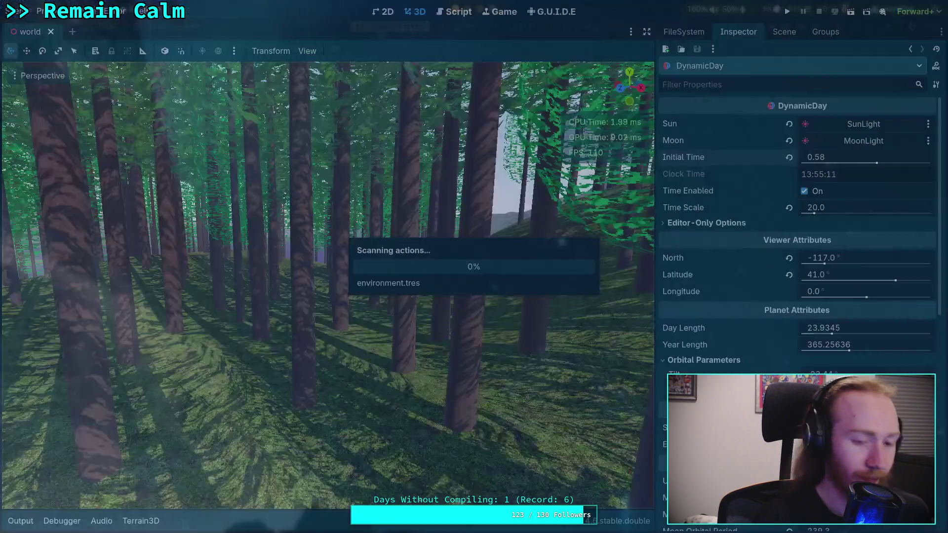
click(14, 12)
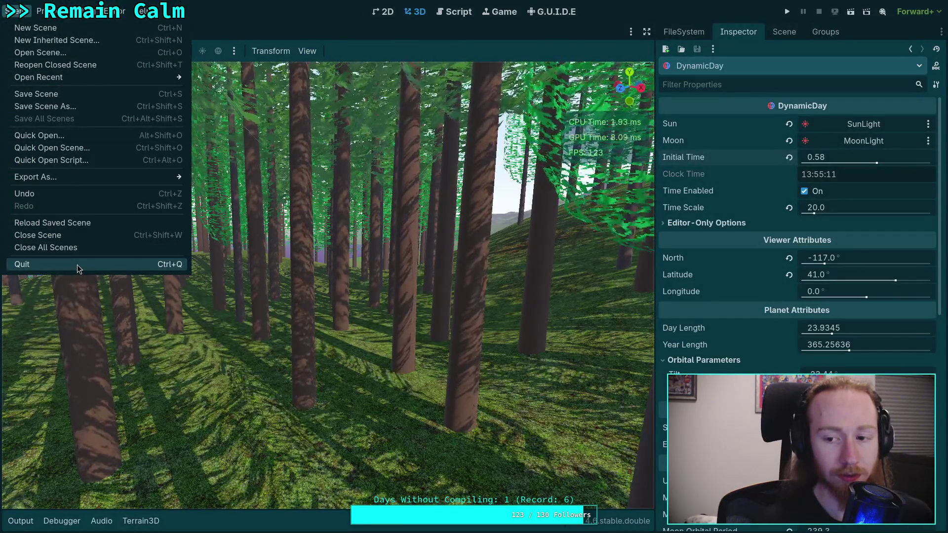
key(Escape)
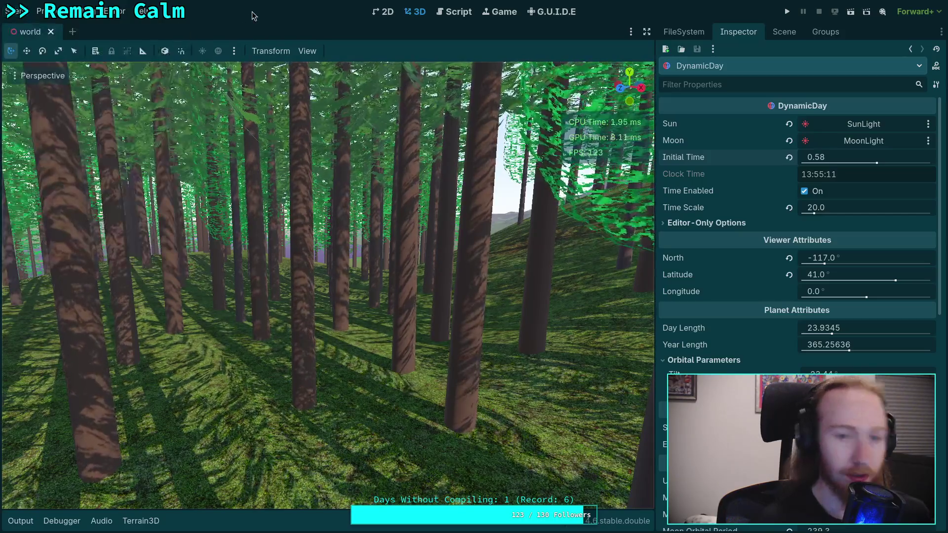
key(super+1)
key(BackSpace)
key(BackSpace)
key(BackSpace)
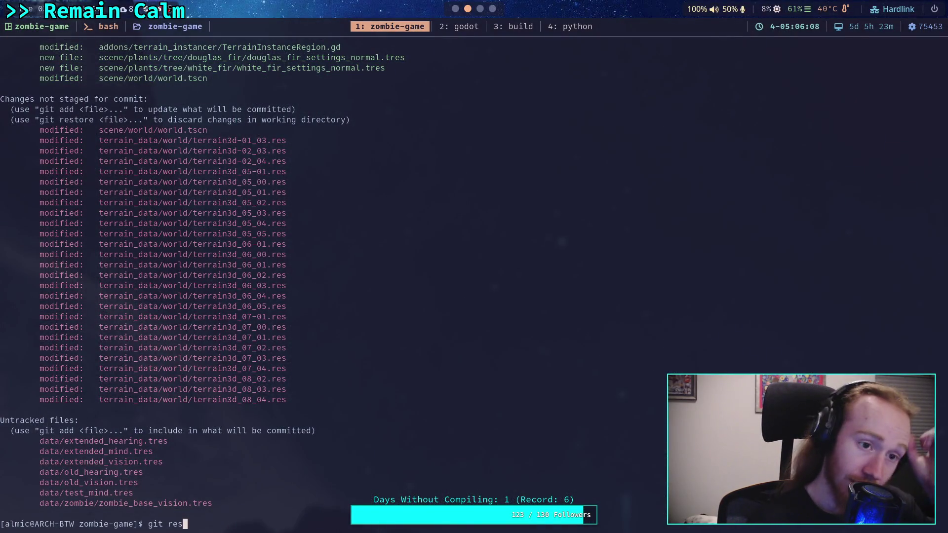
Page through the staged diff of both fir settings files and world.tscn, then run git commit.
text(diff --staged)
key(Return)
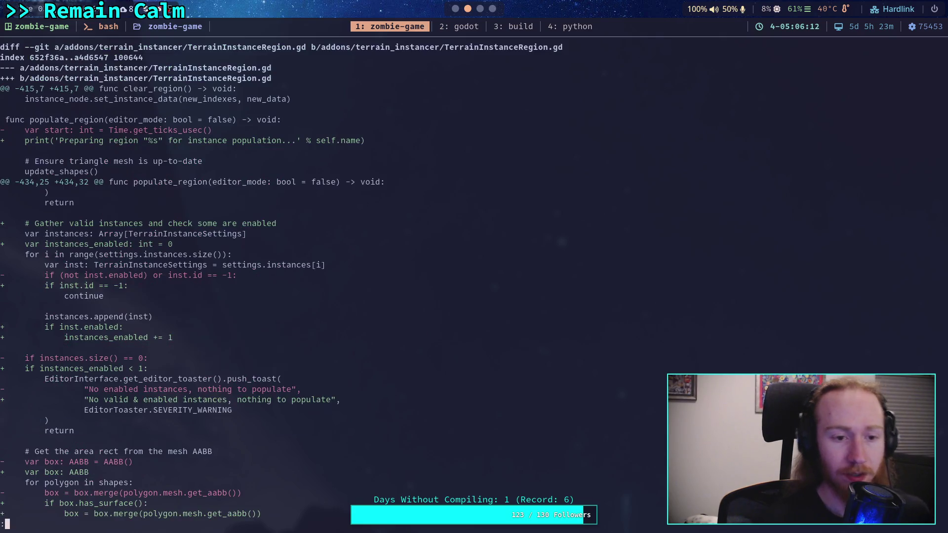
key(space)
key(space)
key(space)
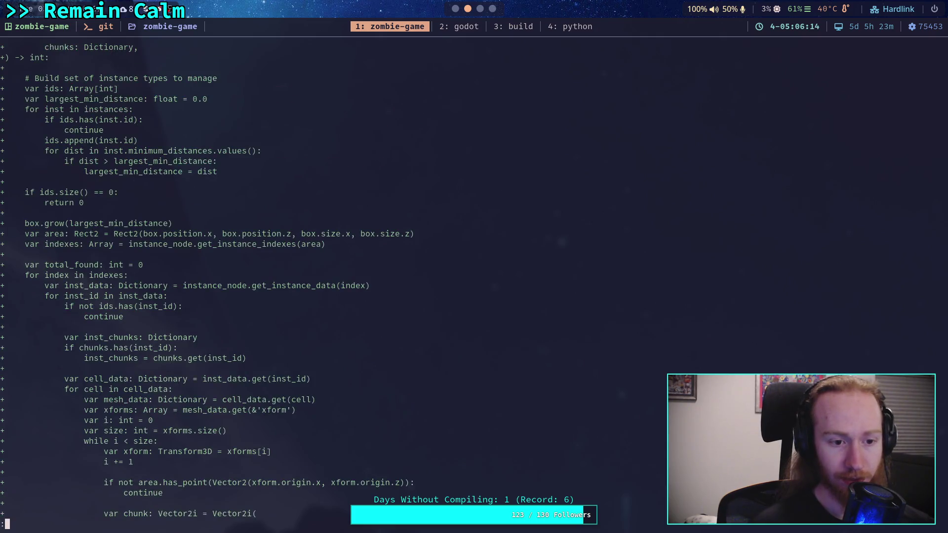
key(space)
key(space)
key(b)
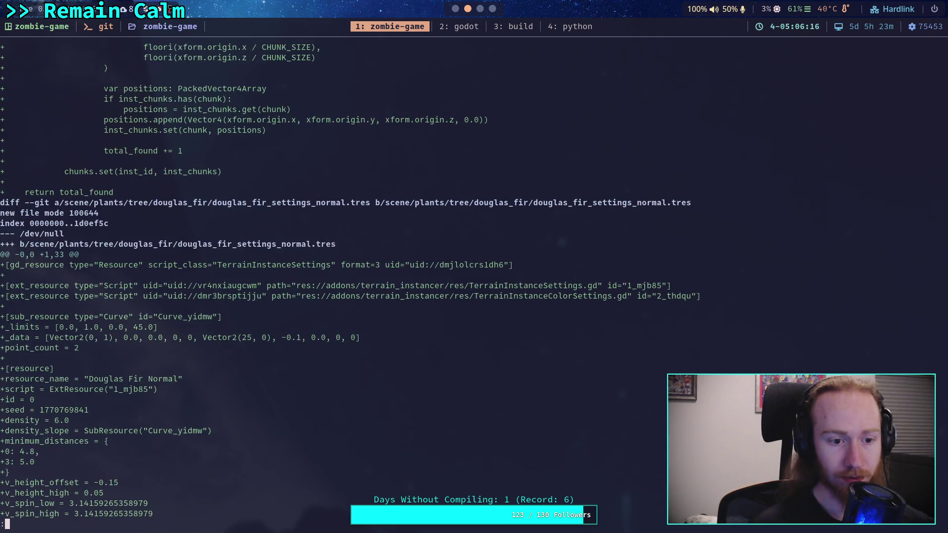
key(b)
key(space)
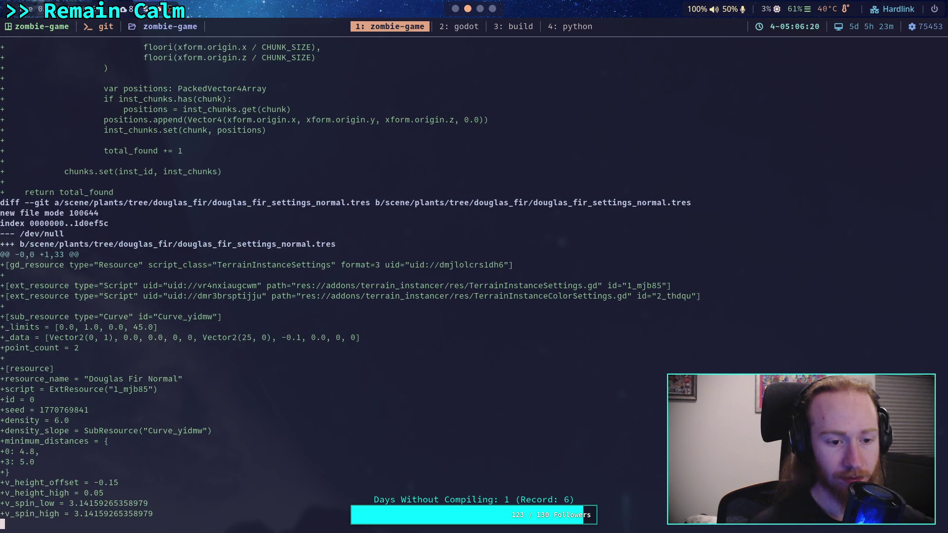
key(j)
key(j)
key(j)
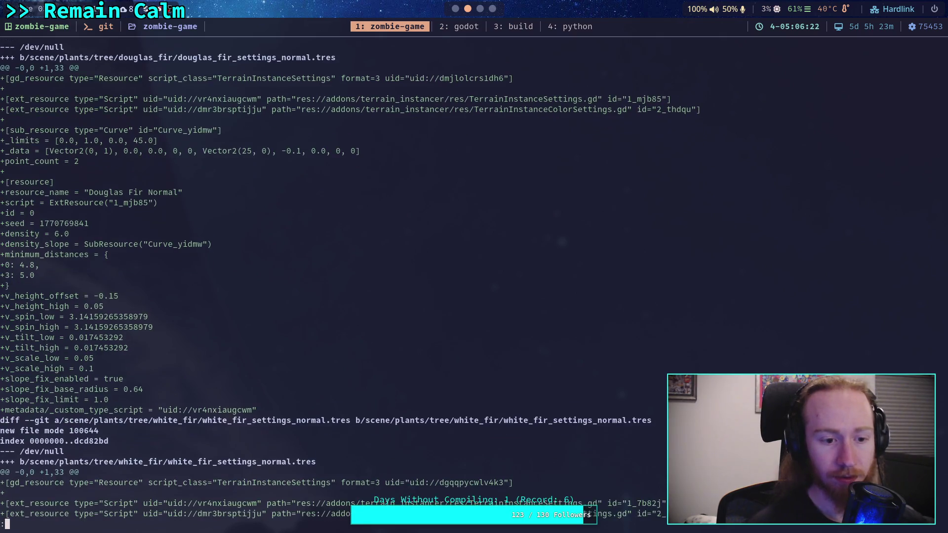
key(j)
key(j)
key(j)
key(j)
key(j)
key(j)
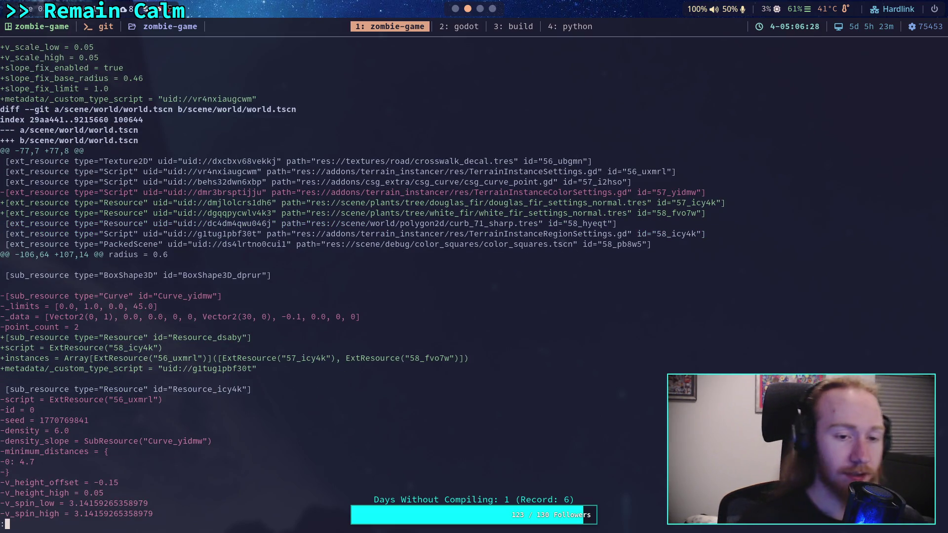
key(space)
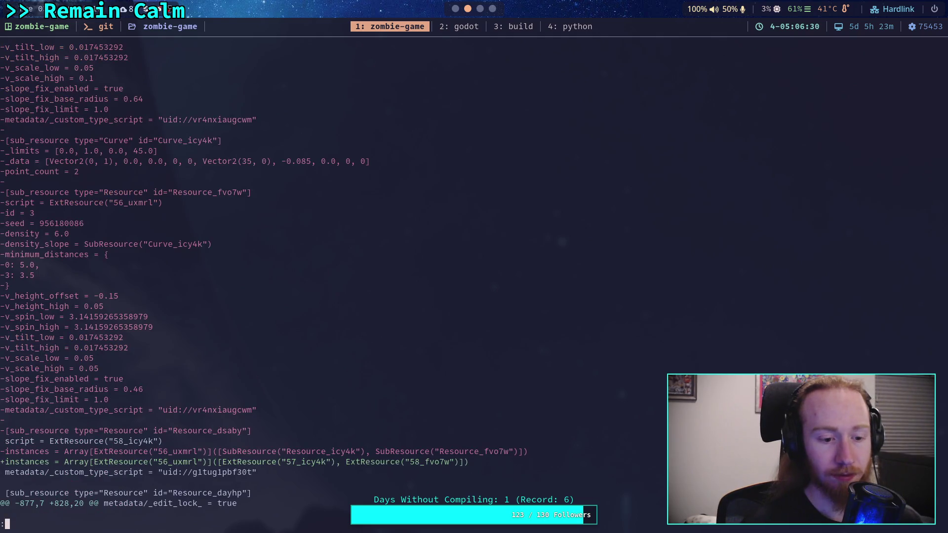
key(space)
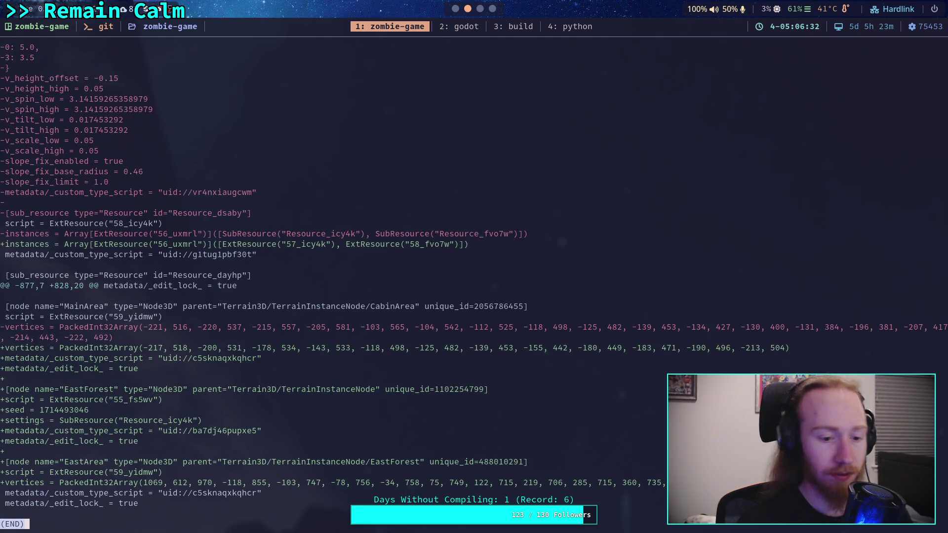
text(qgit com)
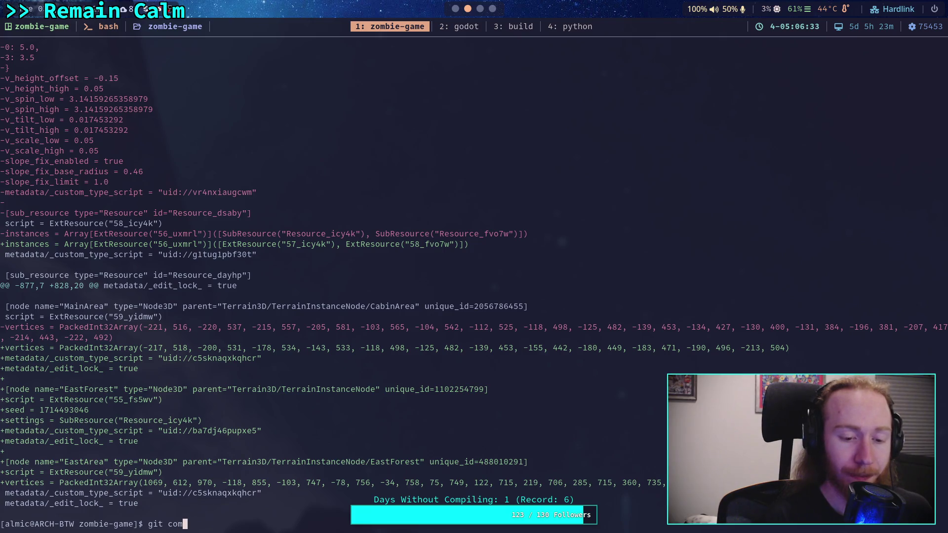
text(mit)
key(Return)
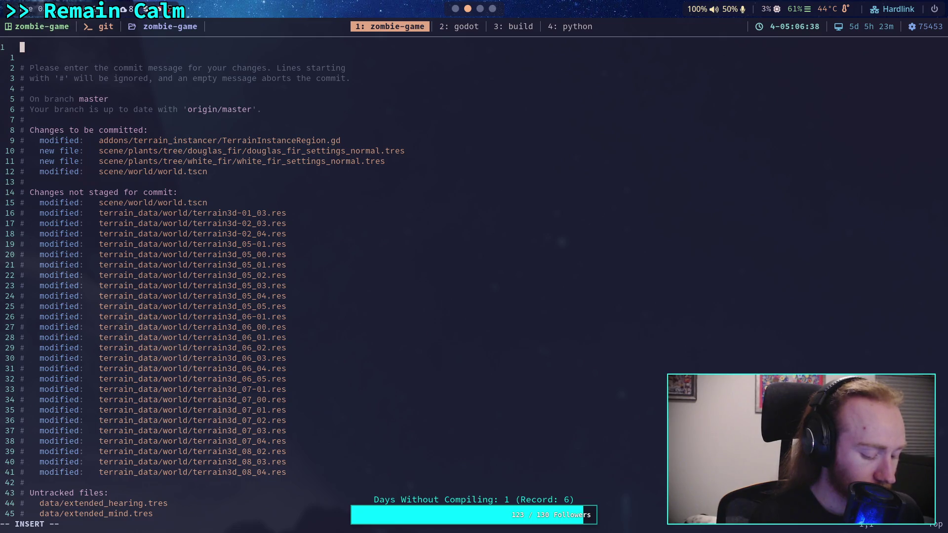
Type the commit subject 'Improve re-population of regions, fix area bug'.
text(IMpr)
key(BackSpace)
text(mprove re-p)
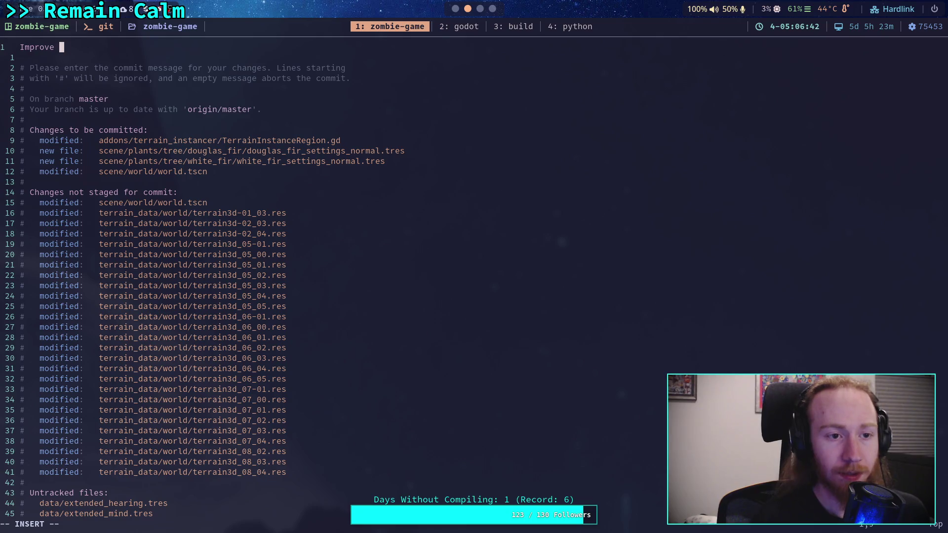
text(opulation of regions, fix bugs)
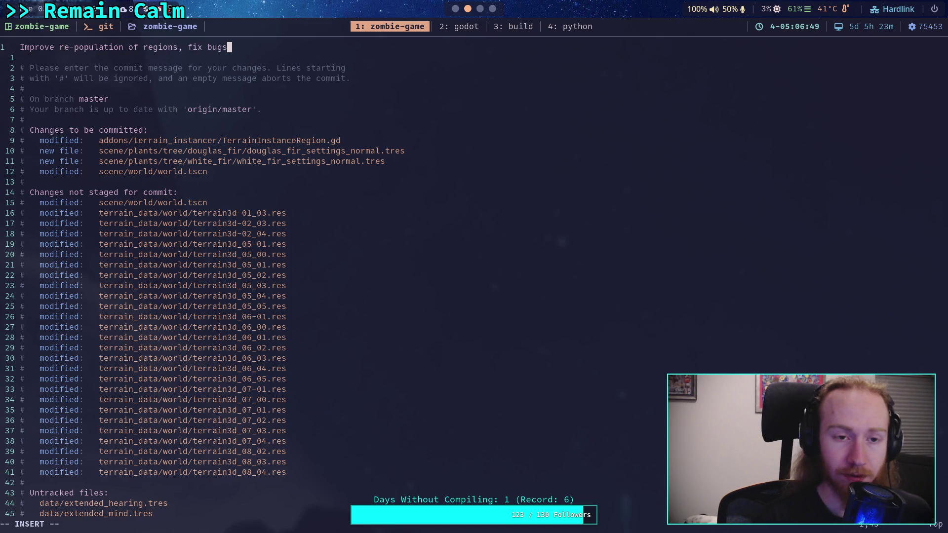
key(BackSpace)
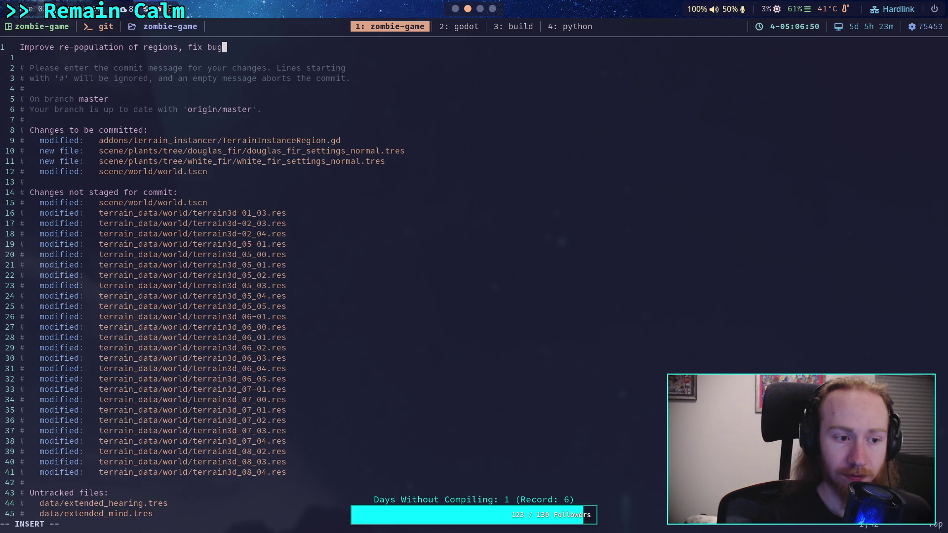
key(BackSpace)
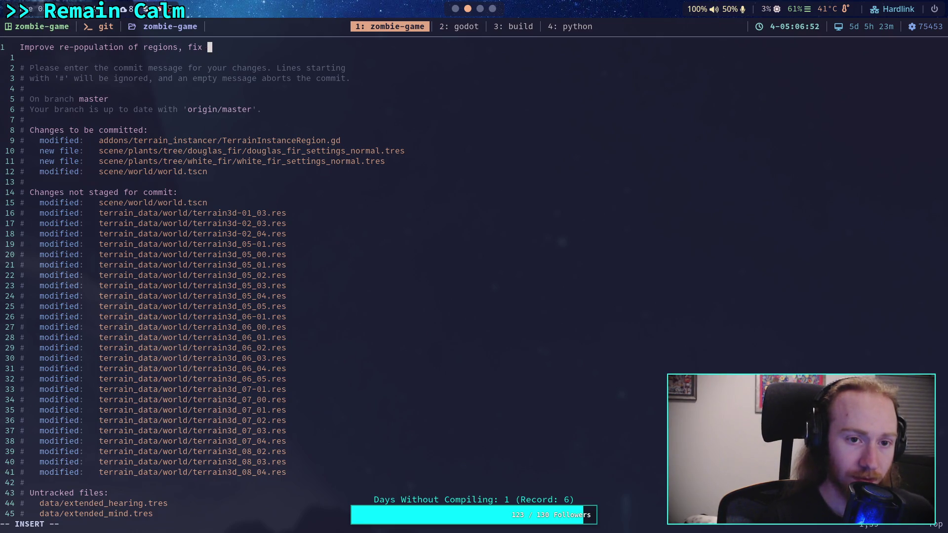
text(acre)
key(BackSpace)
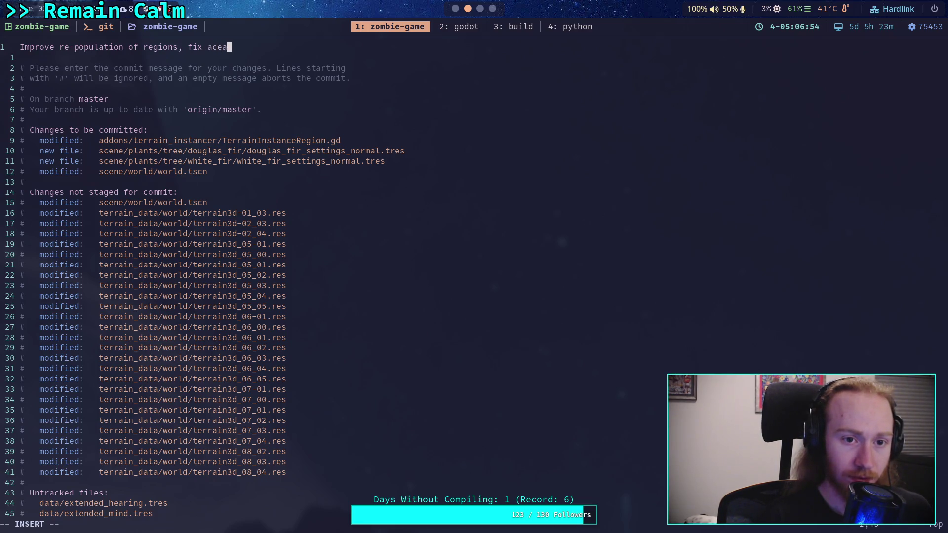
text(rea bug)
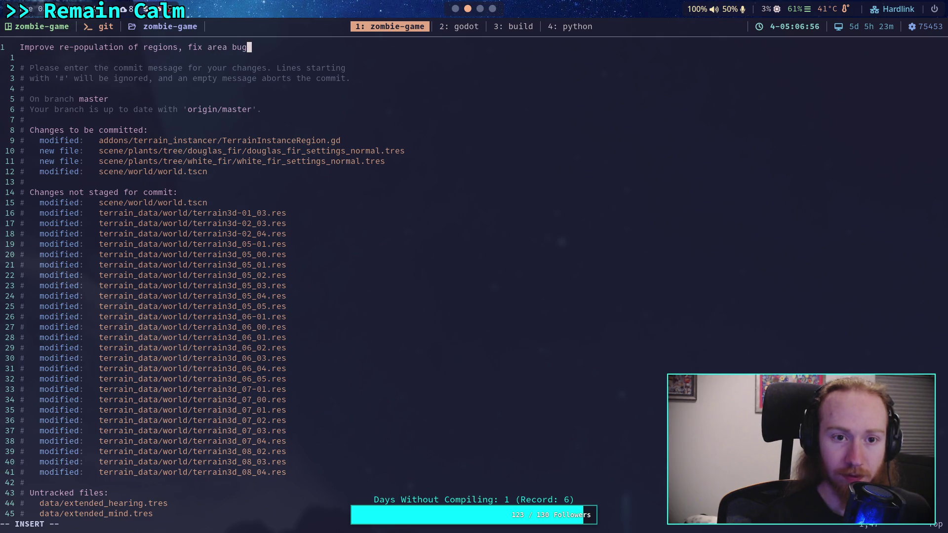
Start the first bullet: '- Region population now loads existing managed instance'.
key(Return)
key(Return)
text(- )
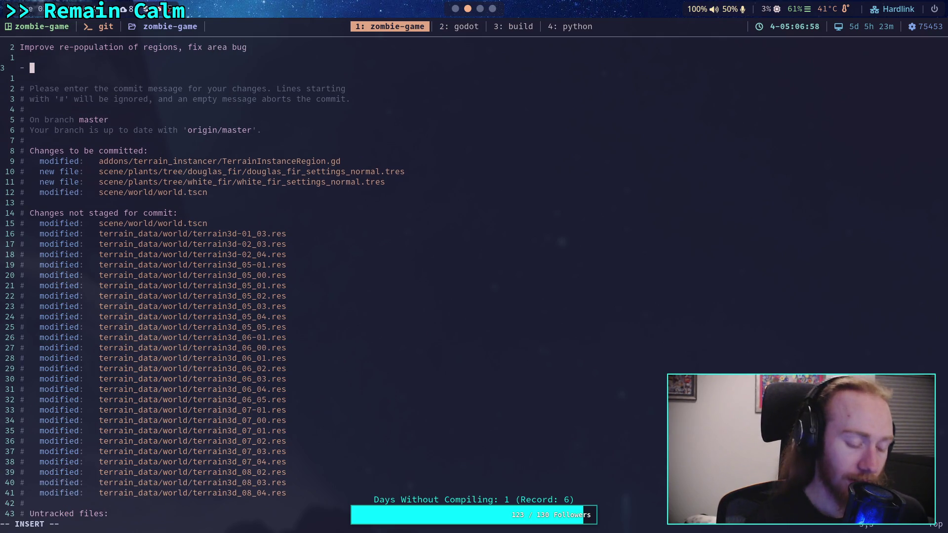
text(Can now )
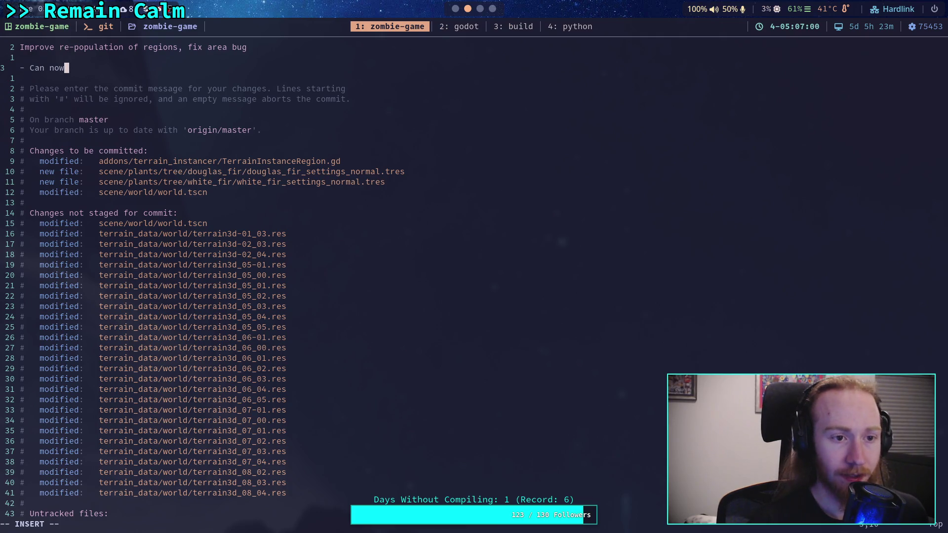
text(populati)
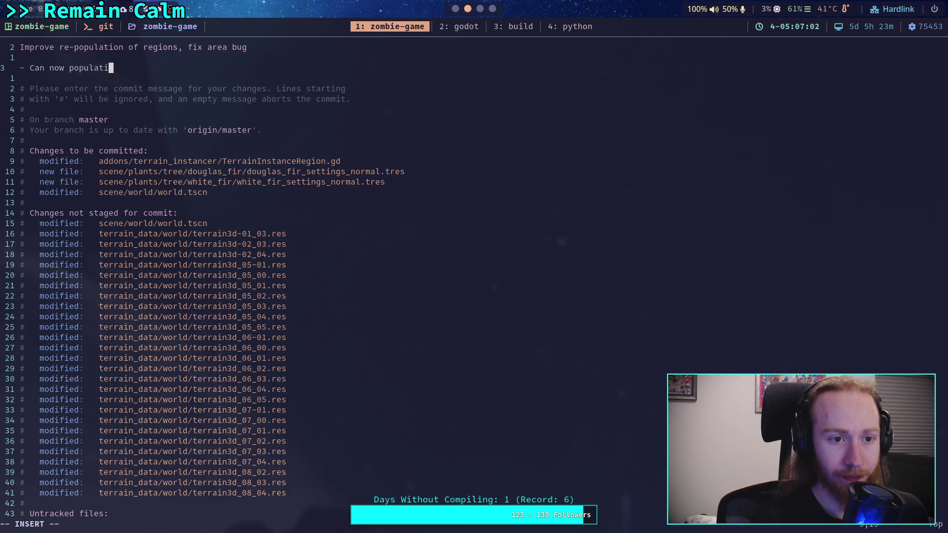
key(ctrl+w)
key(ctrl+w)
key(ctrl+w)
text(Reg)
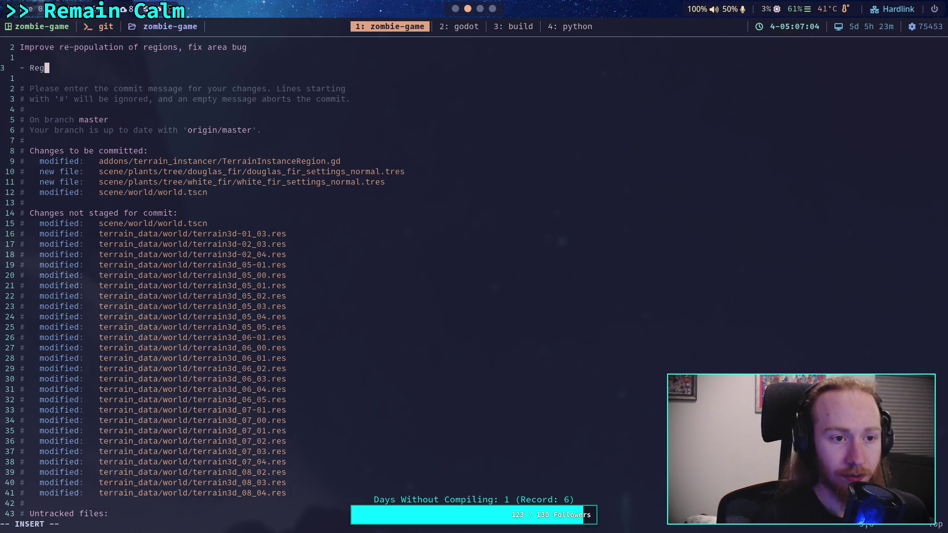
text(ion popul)
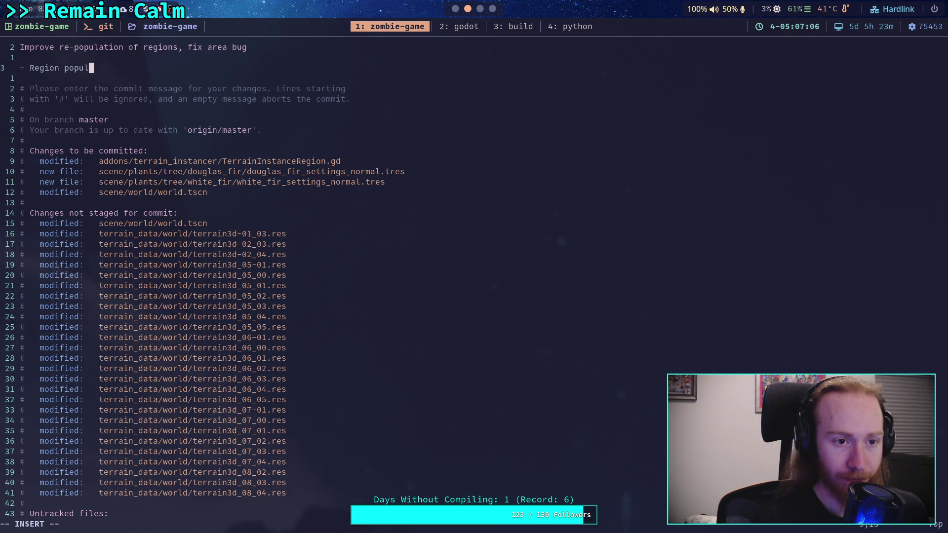
text(ation now leo)
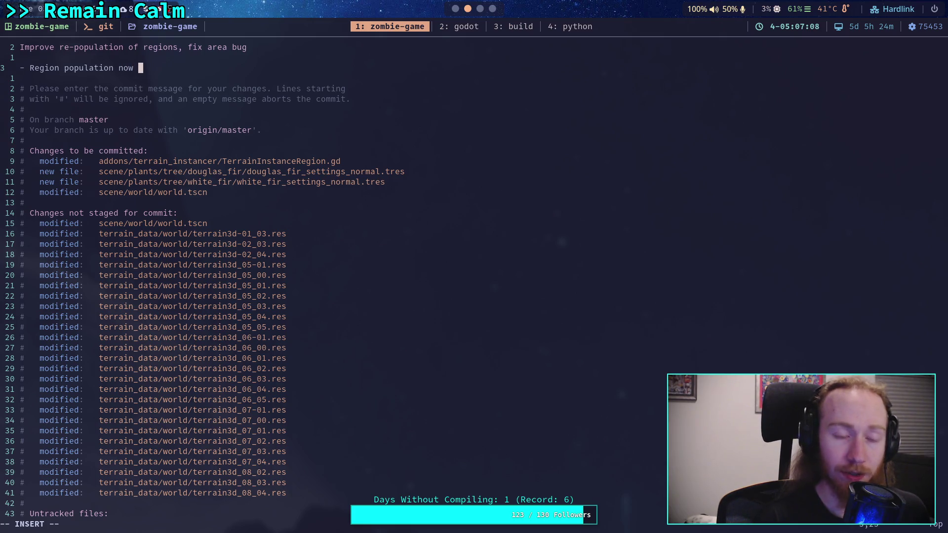
key(BackSpace)
text(oads)
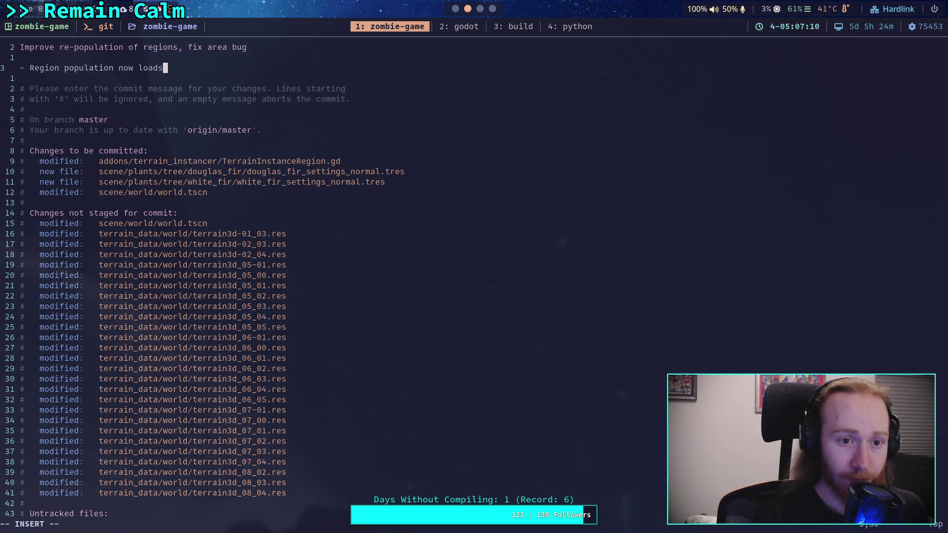
text( existing ma)
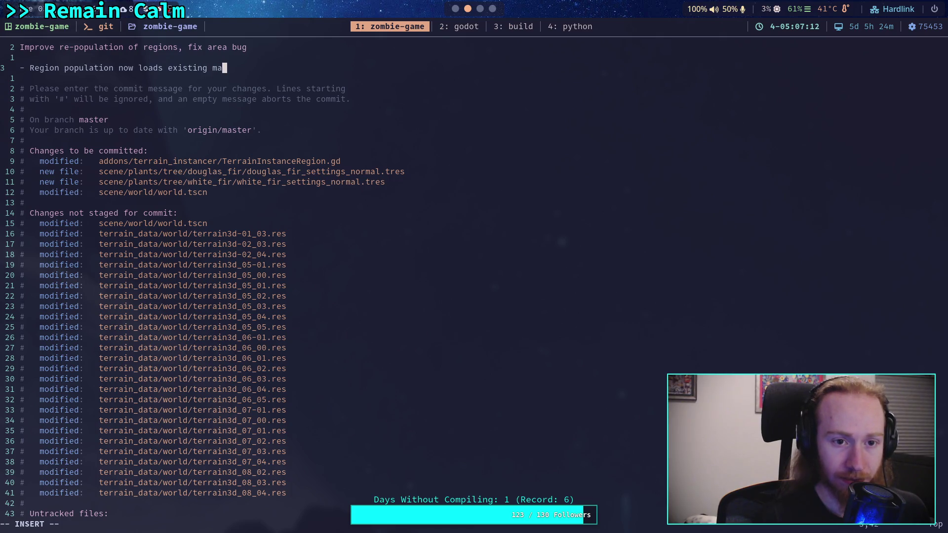
text(naged instane)
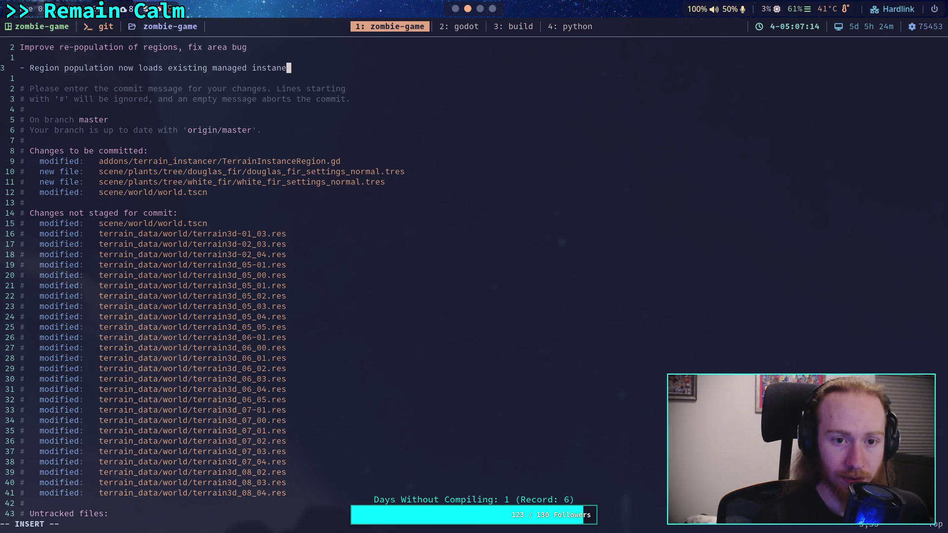
key(BackSpace)
text(ce)
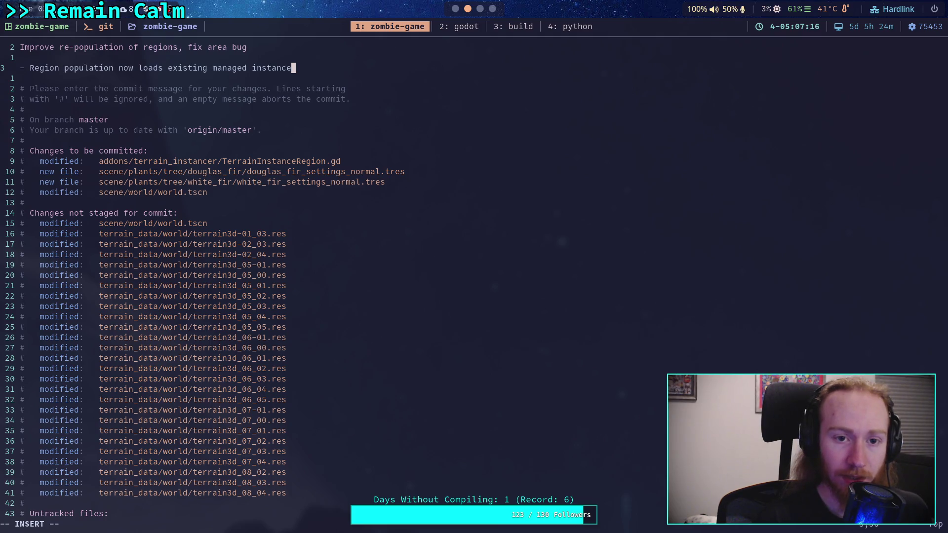
Continue the bullet with 'positions from the terrain, allowing populating an area which already contains some instances'.
key(Return)
text(positions )
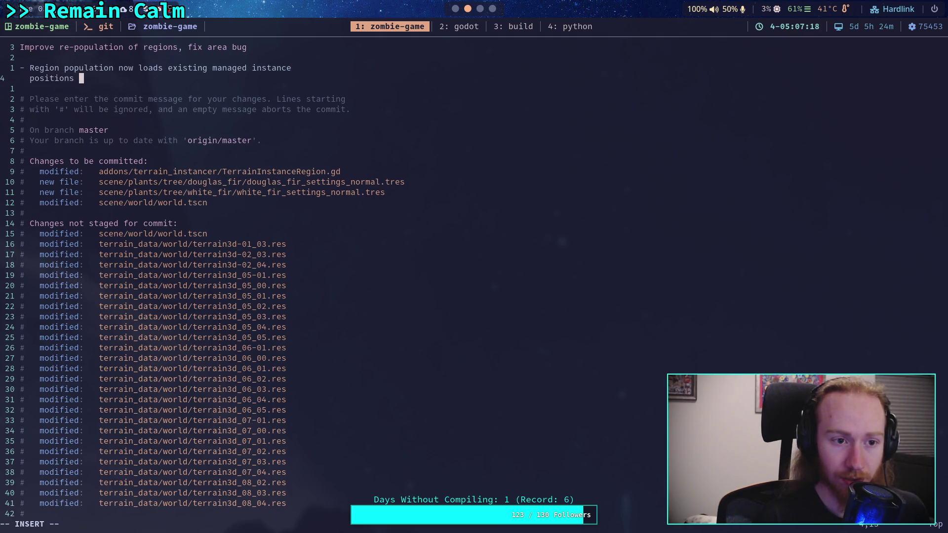
text(from the terrain, allowing )
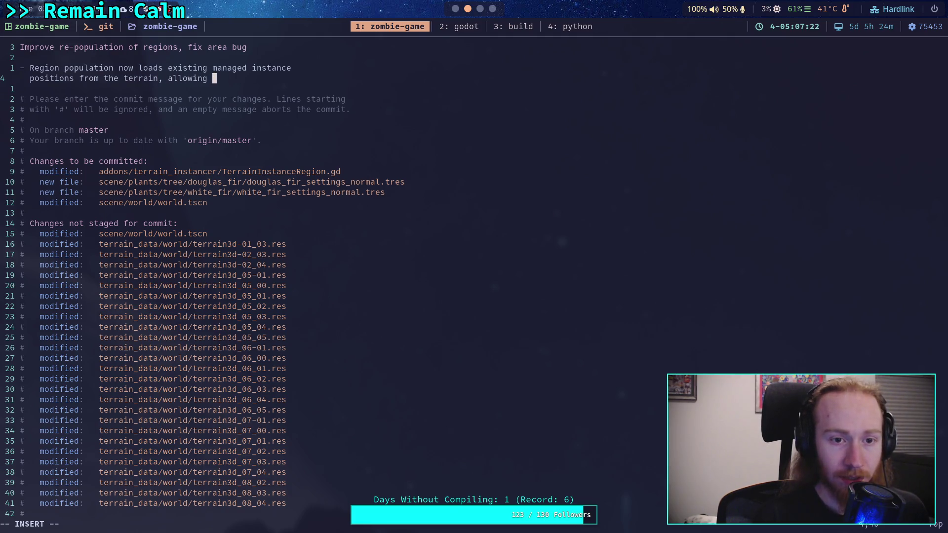
text(populating an)
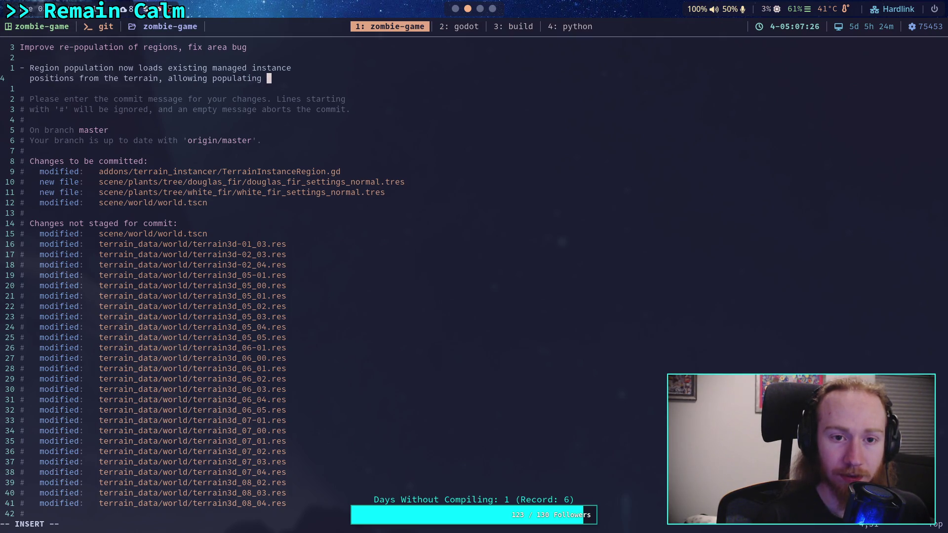
text( area)
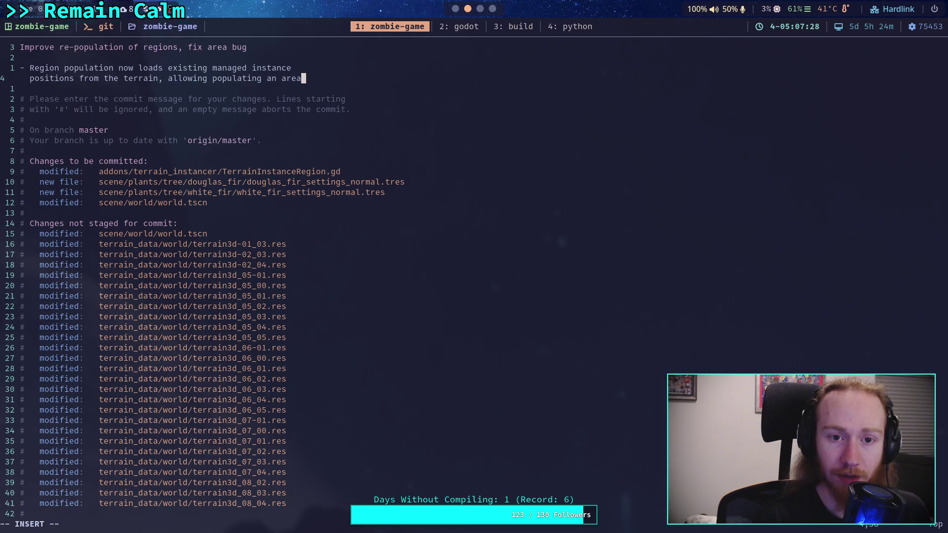
key(Return)
text(w)
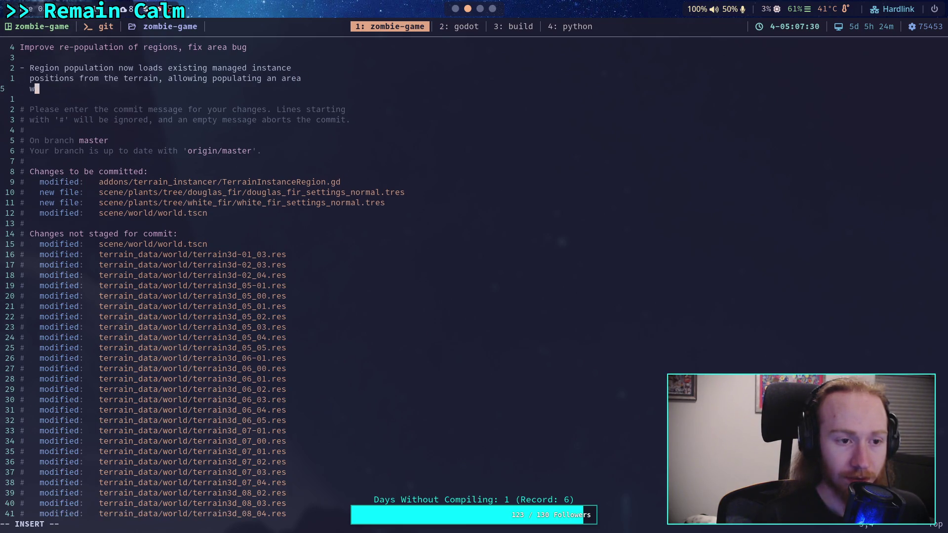
text(ith)
key(BackSpace)
key(BackSpace)
key(BackSpace)
key(BackSpace)
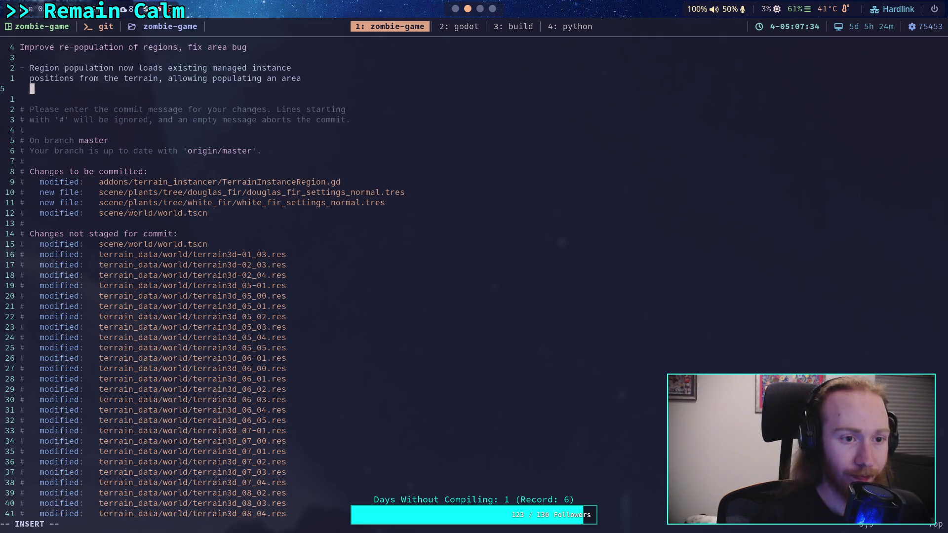
text(hich already contains some )
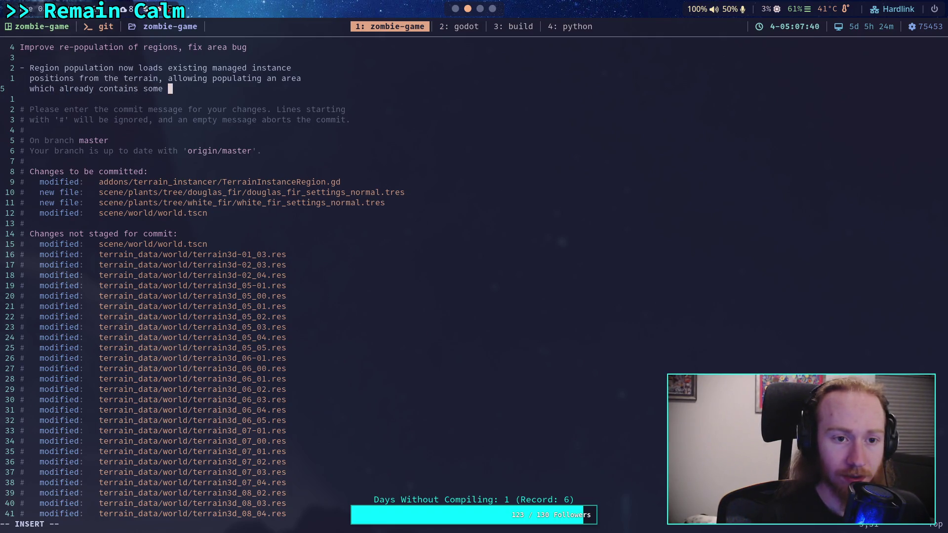
text(instances)
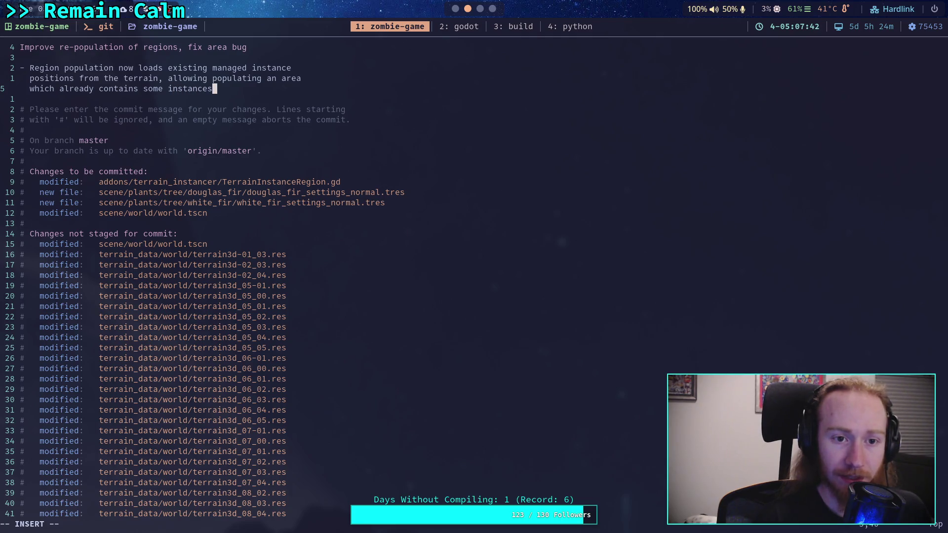
key(Return)
text(- )
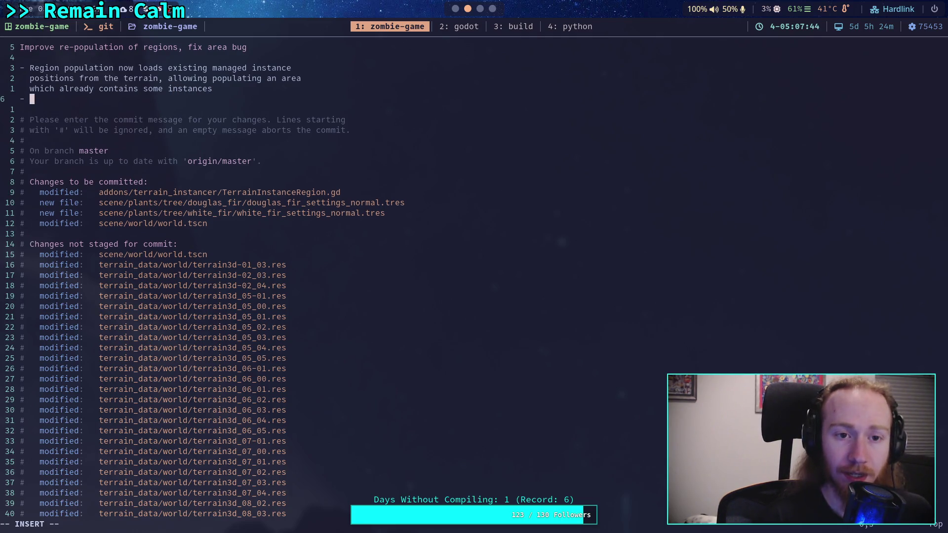
text(Fix )
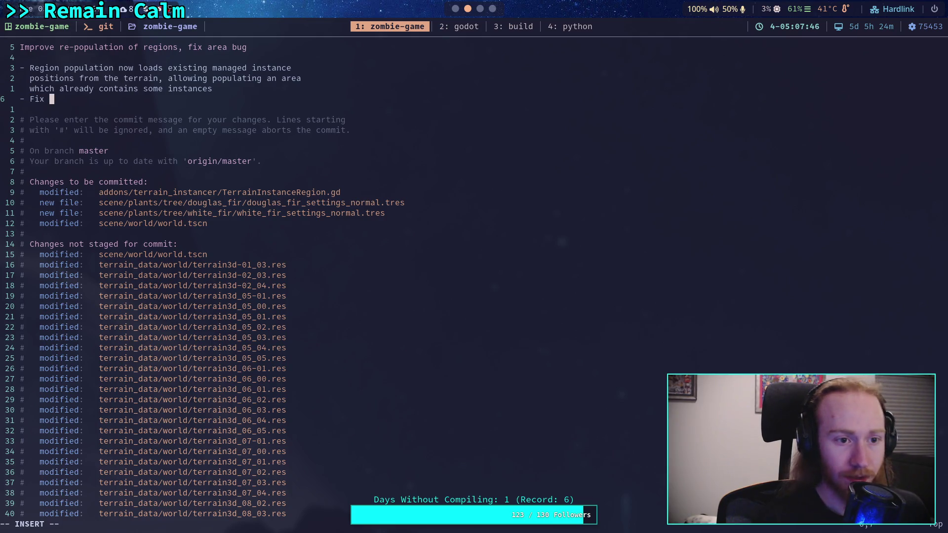
text(bug where )
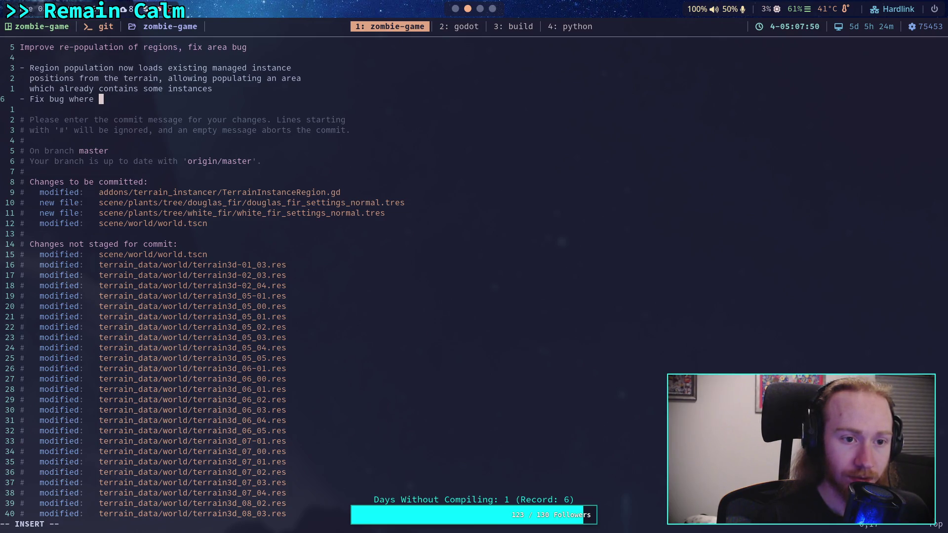
text(f)
Finish the bullet 'Fix bug where the origin is included for area calculation'.
key(BackSpace)
key(BackSpace)
text(the origin is incl)
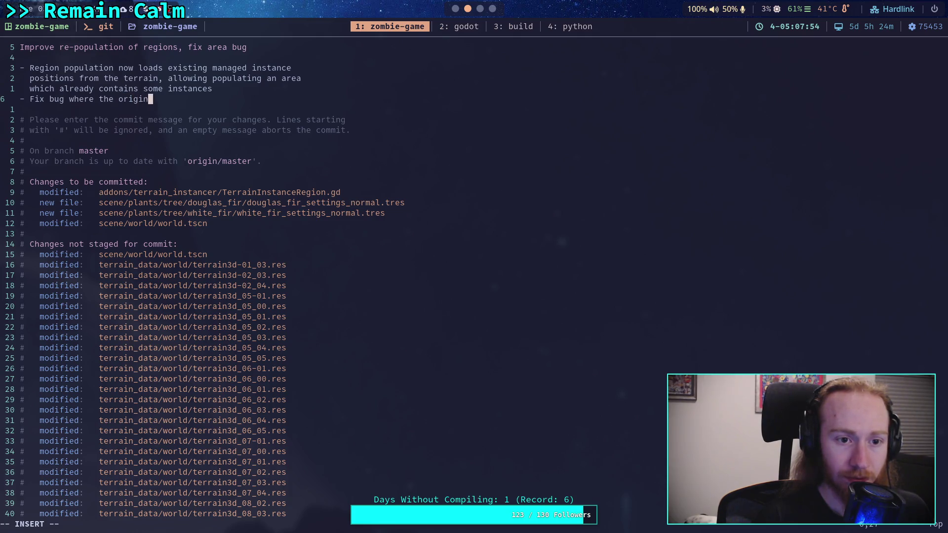
text(uded )
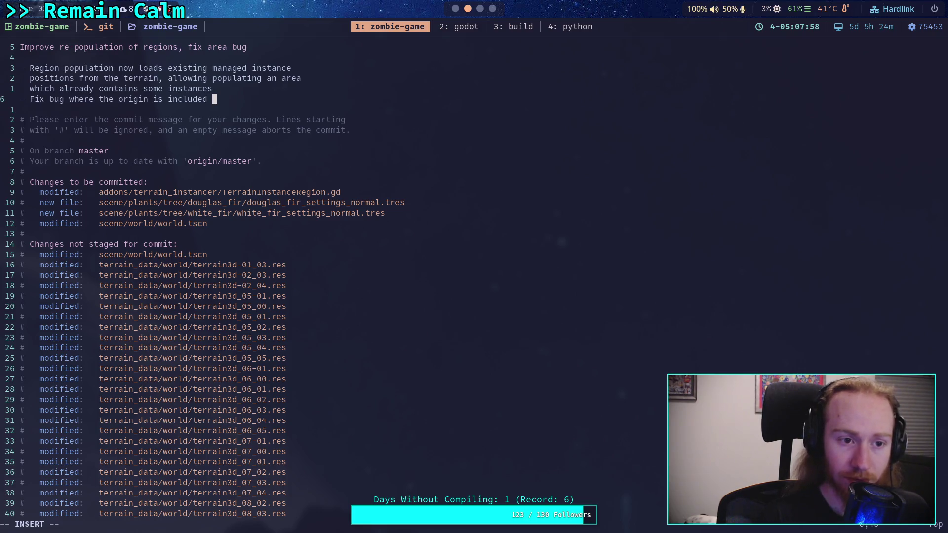
text(for region)
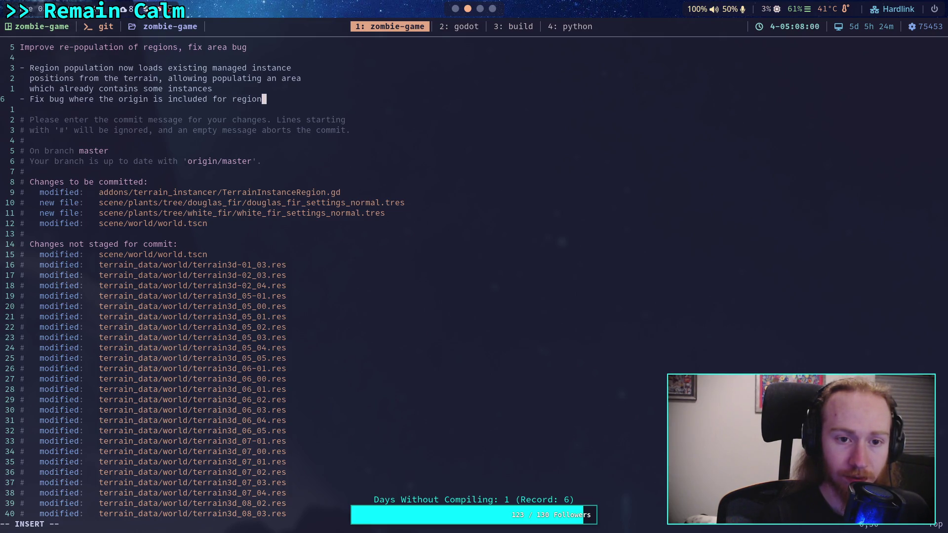
key(BackSpace)
key(BackSpace)
key(BackSpace)
text(hu)
key(BackSpace)
text(chunk )
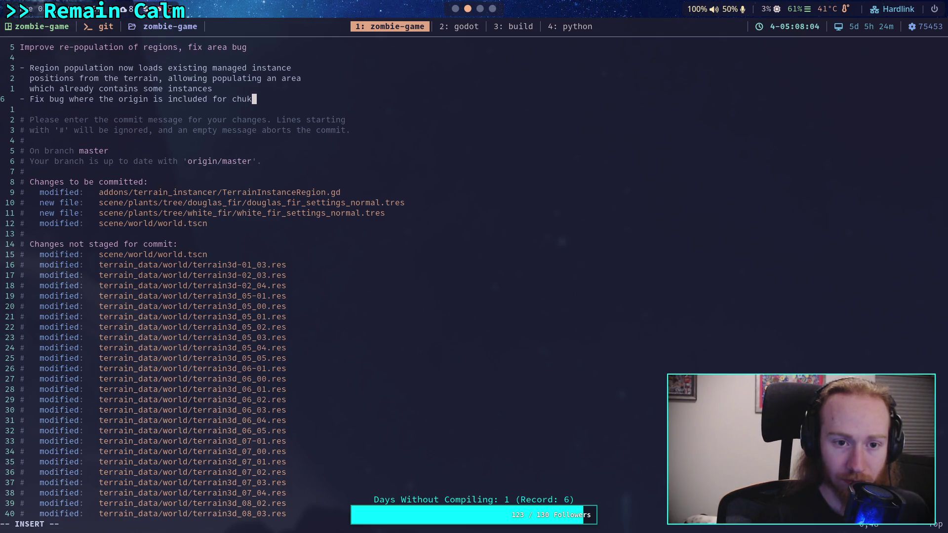
text(p)
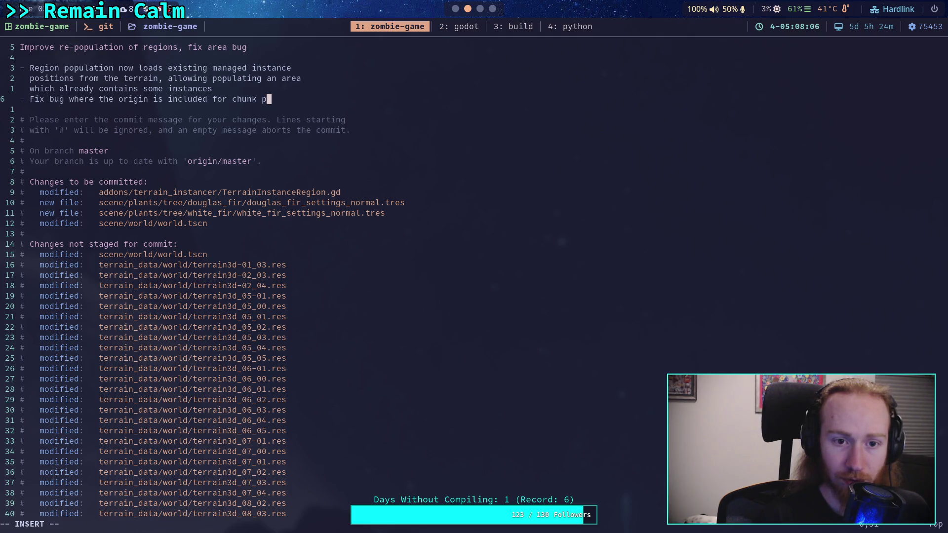
text(opulation)
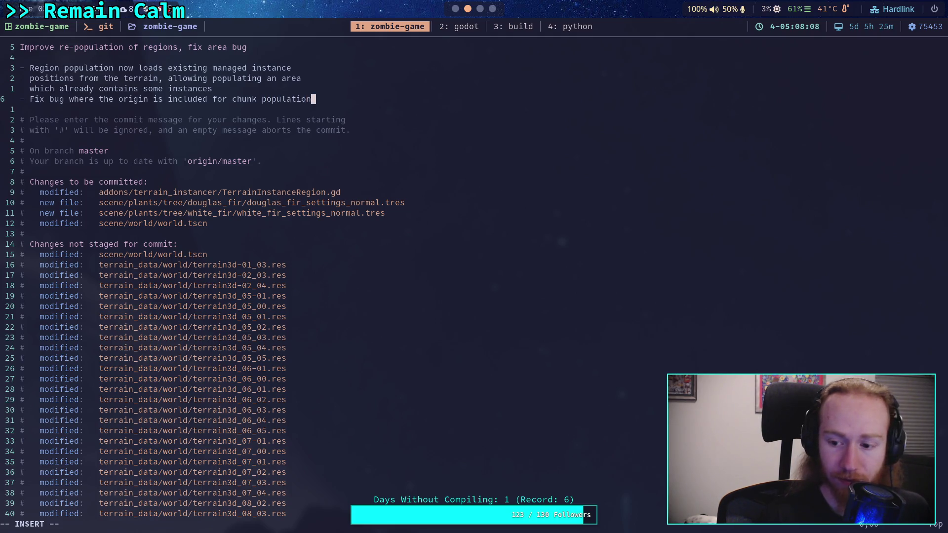
key(Return)
text(-)
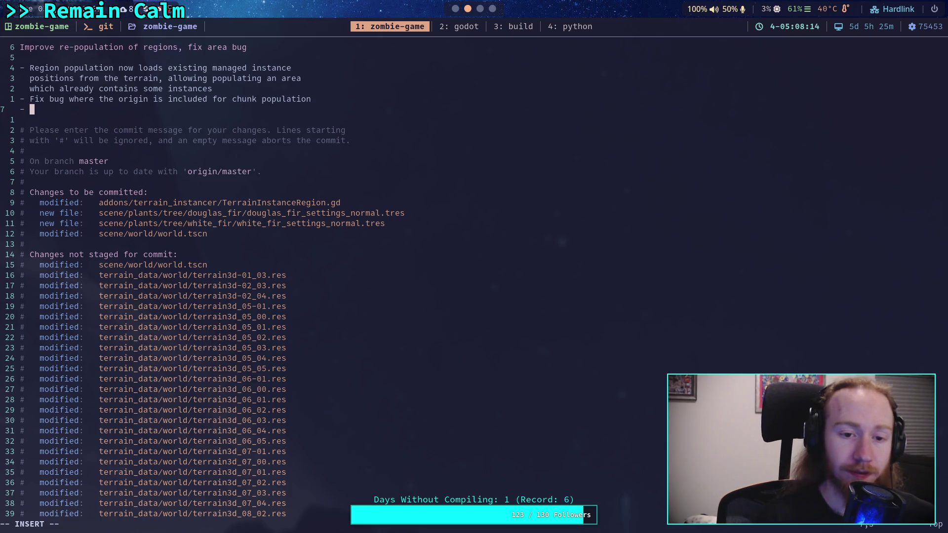
key(BackSpace)
key(BackSpace)
key(BackSpace)
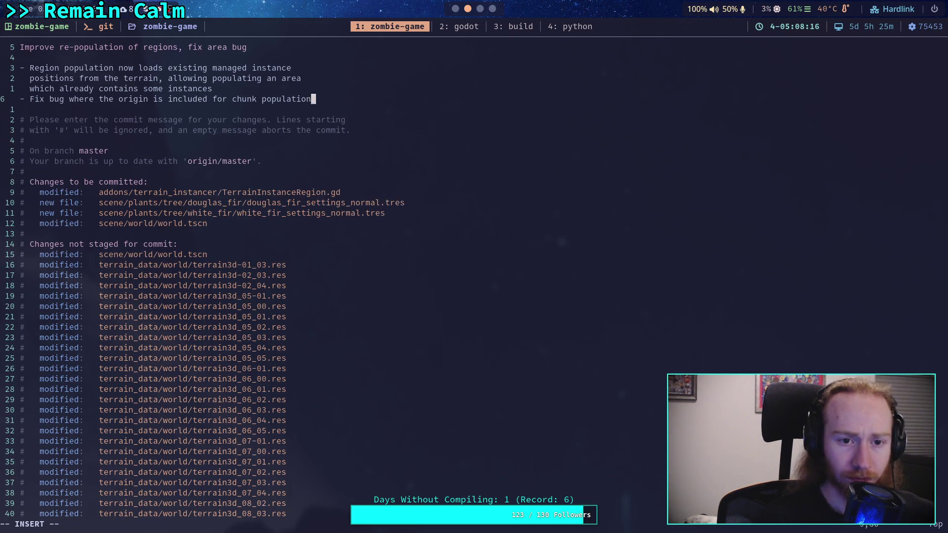
text(area cal)
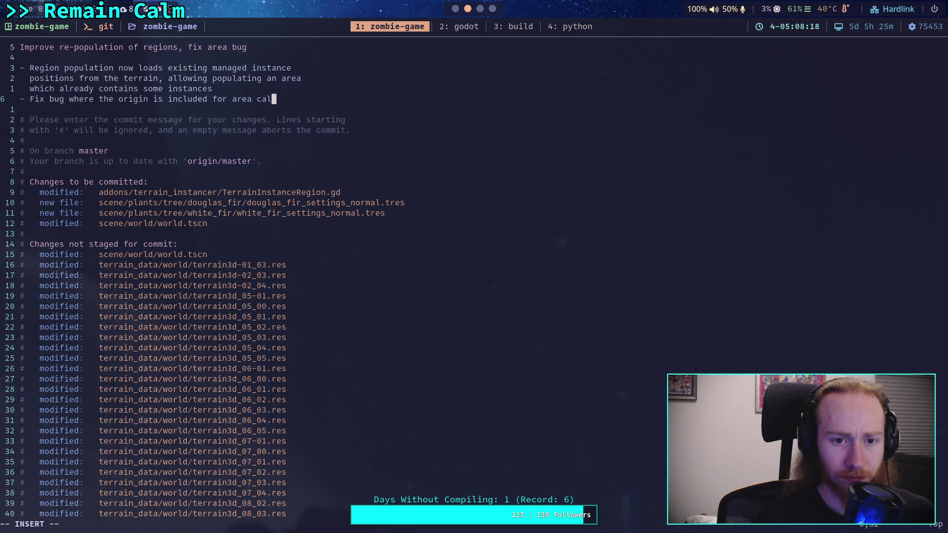
text(culation)
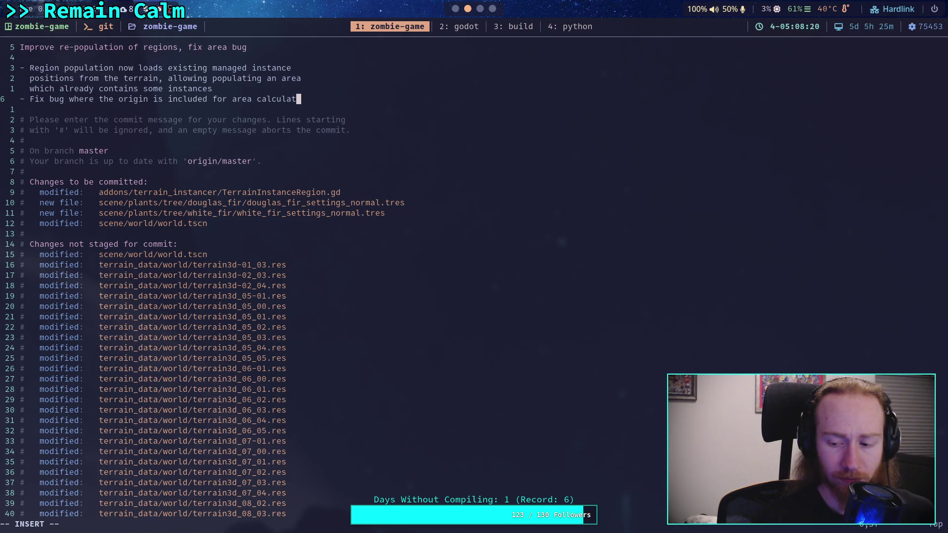
key(Return)
Add a bullet about extracting the douglas fir and white fir settings as external resources.
text(- )
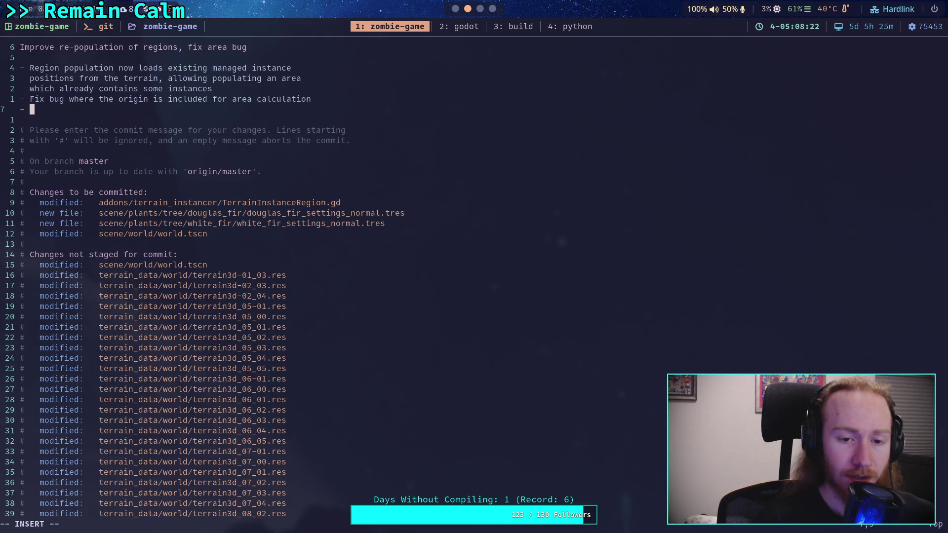
text(ake douglas)
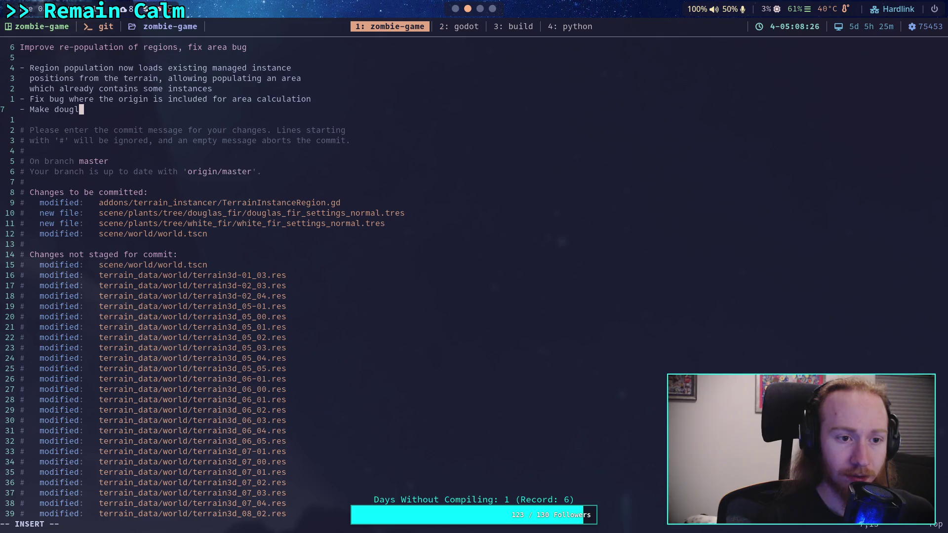
text( fir aw)
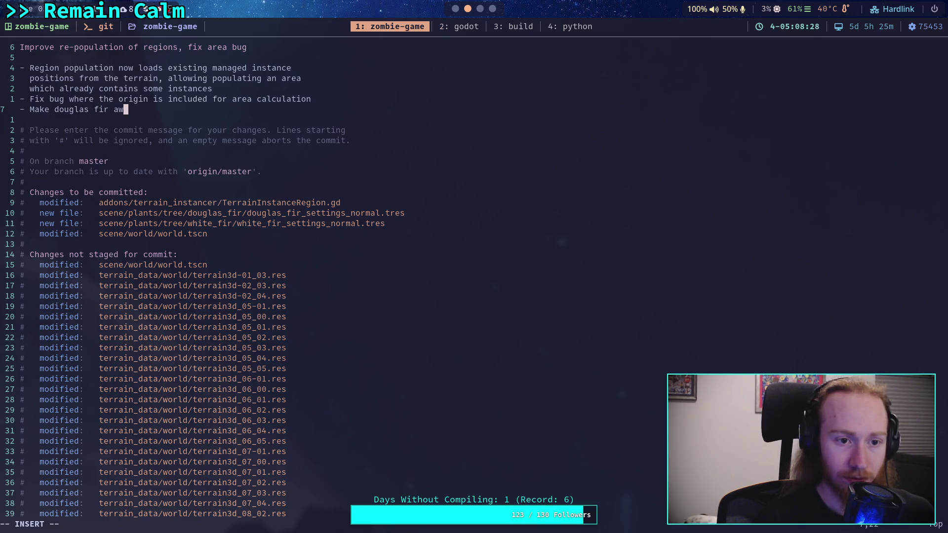
key(BackSpace)
text(nd white fir)
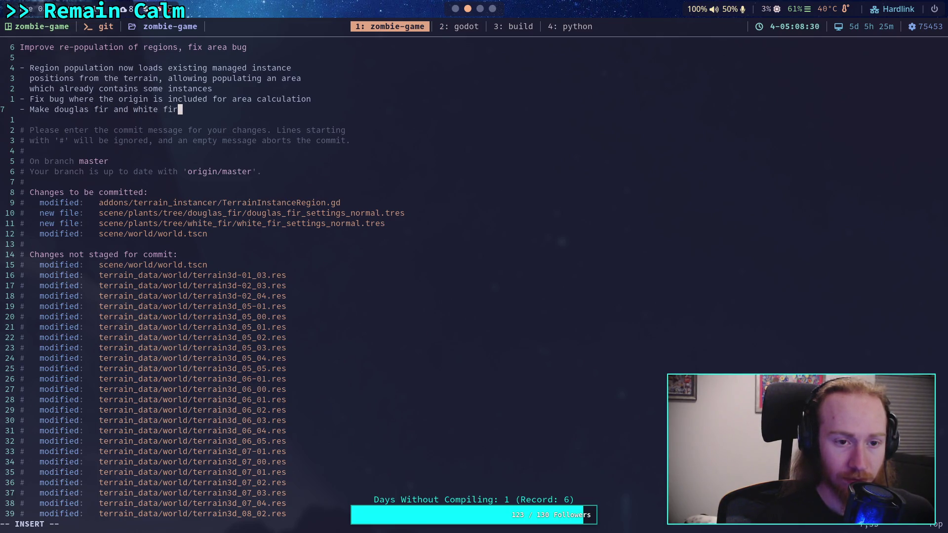
text( settings )
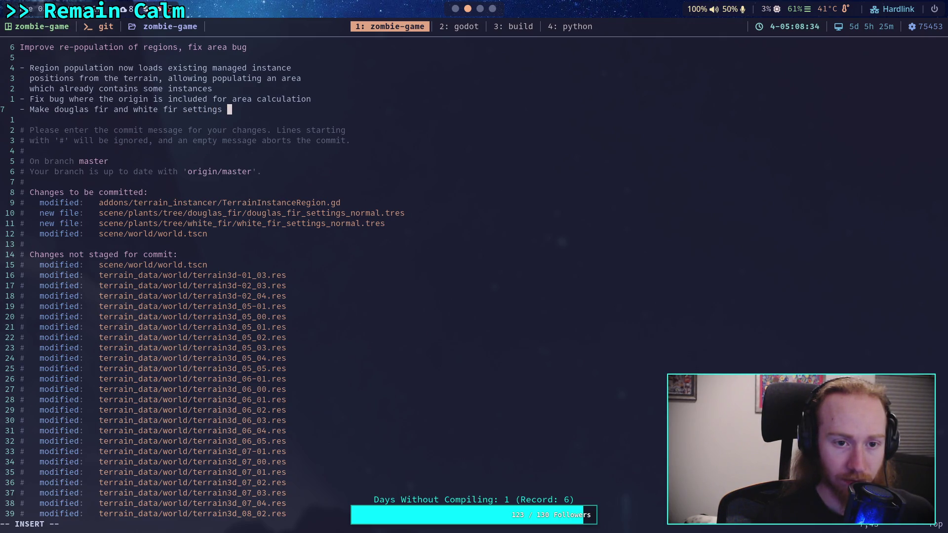
text(external )
text(resources)
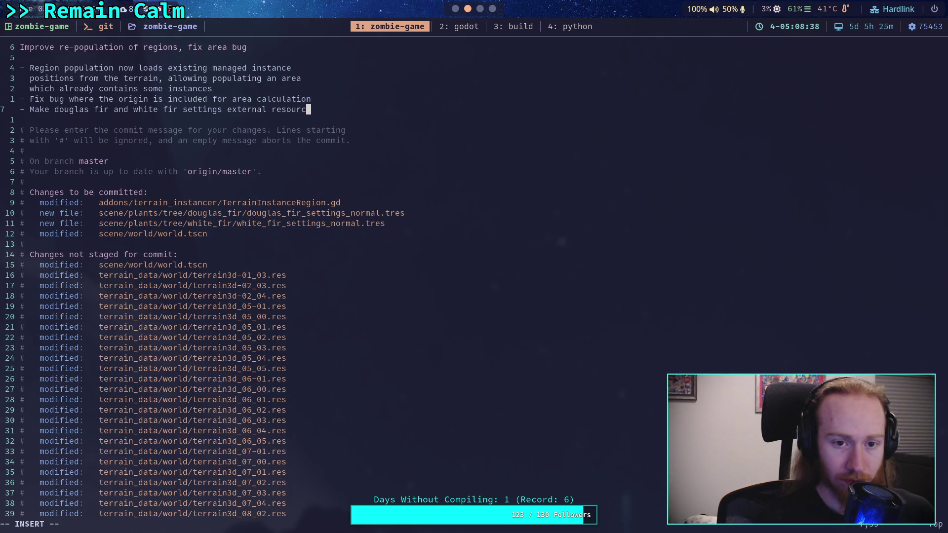
key(BackSpace)
key(BackSpace)
key(BackSpace)
key(BackSpace)
key(BackSpace)
key(Left)
key(Left)
key(Left)
key(Left)
key(Left)
key(Left)
key(BackSpace)
key(BackSpace)
key(BackSpace)
text(Ek)
key(BackSpace)
text(xtract)
key(Right)
key(Right)
key(Right)
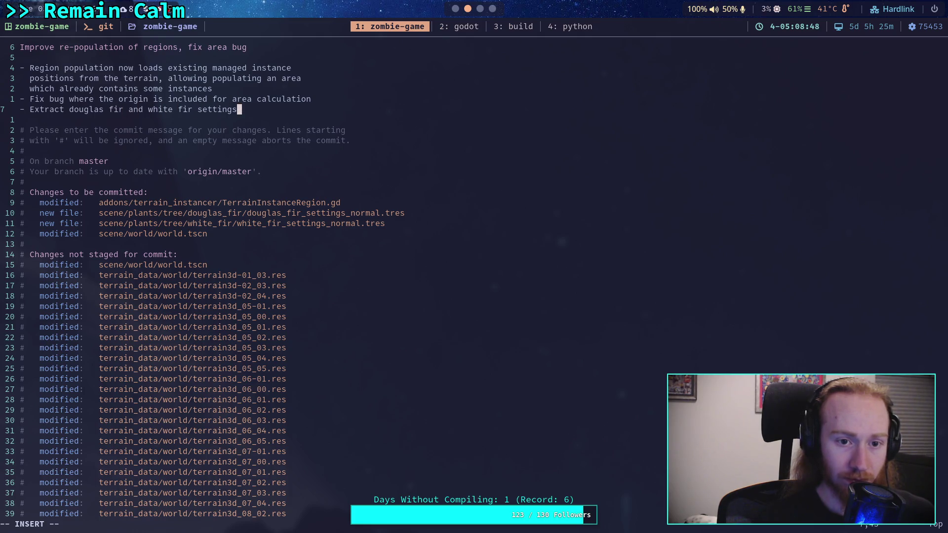
Add the final bullet '- Start new forest region' and leave insert mode.
key(Return)
text(- Start new f)
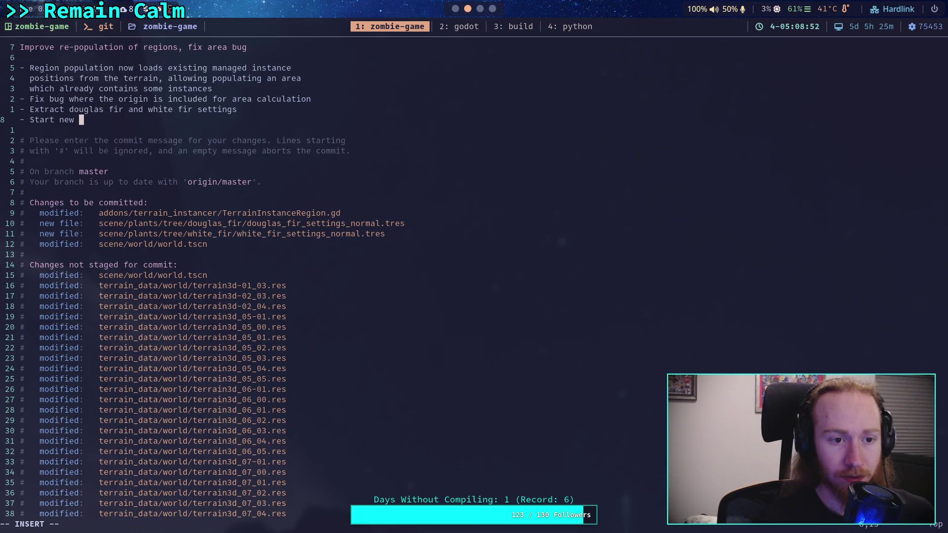
text(orest region)
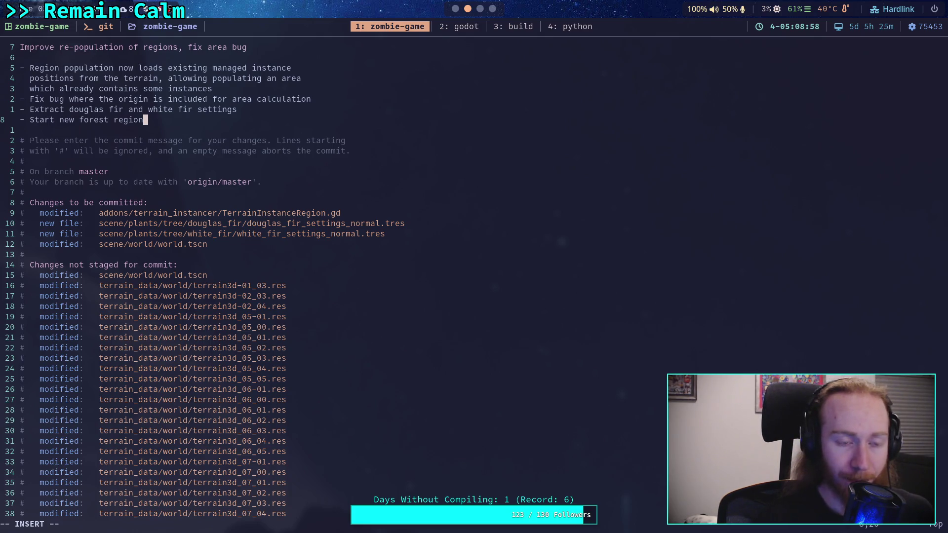
key(BackSpace)
key(Escape)
text(:q)
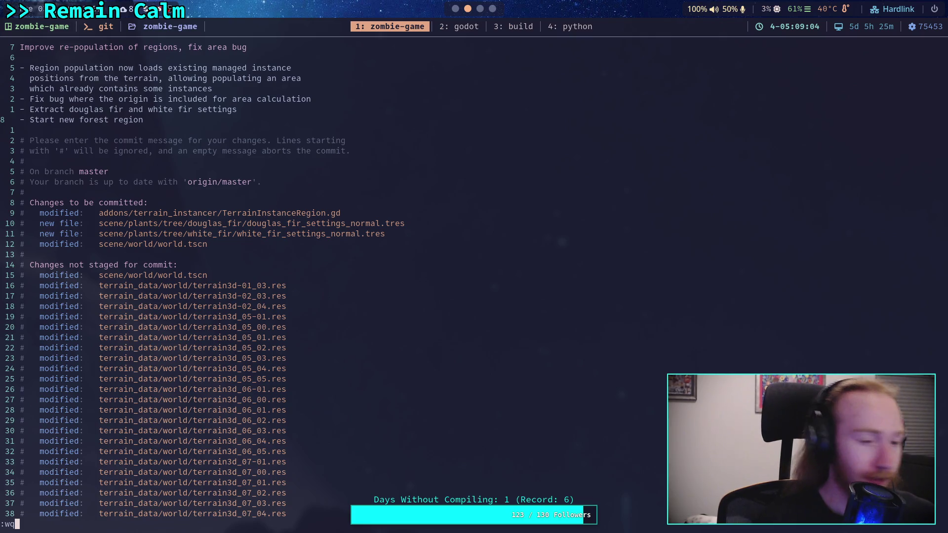
Insert a 'Shrink cabin instance region' bullet below the fir settings line and save the commit.
key(Escape)
key(k)
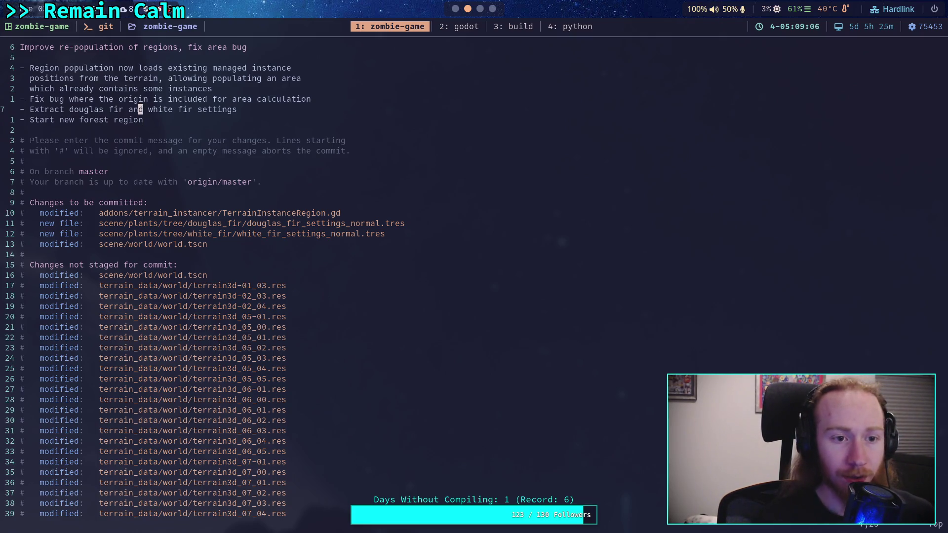
key(o)
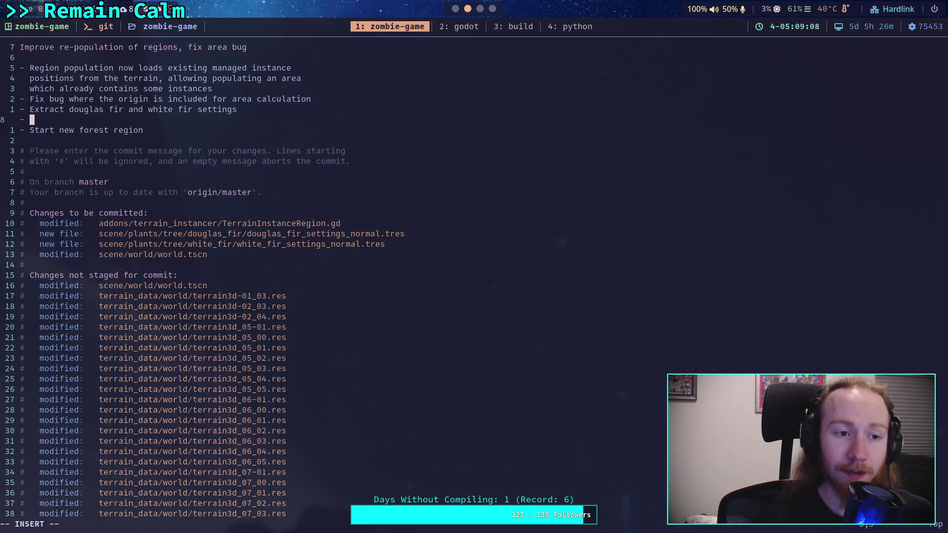
text(rink)
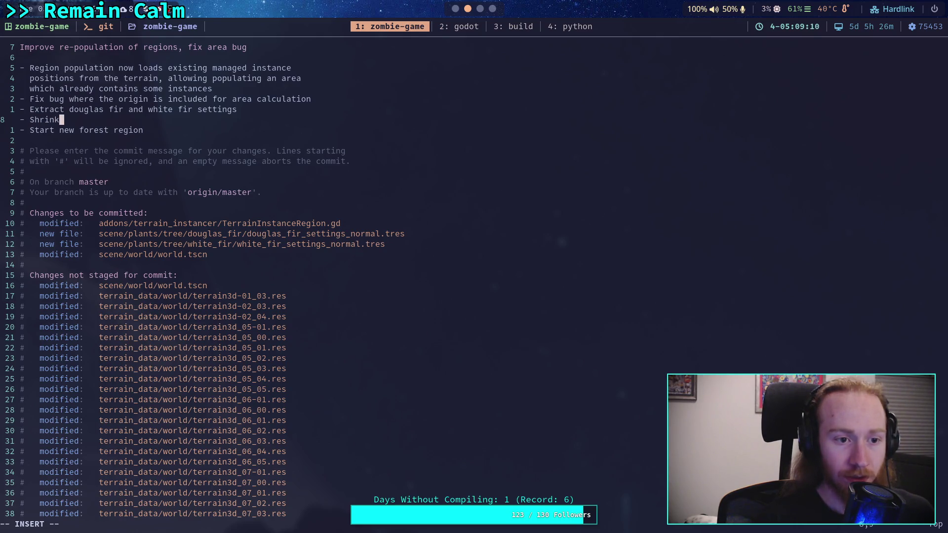
text(cabit)
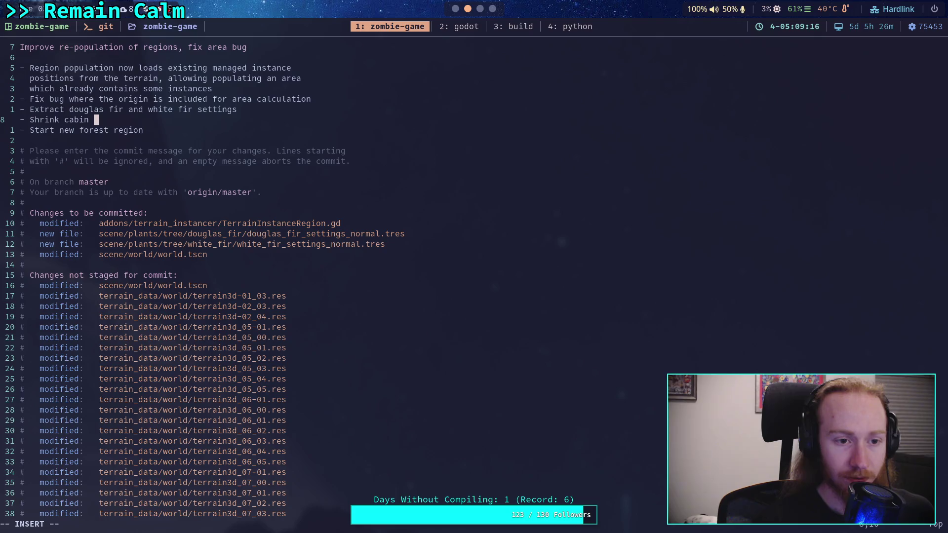
text(instance region)
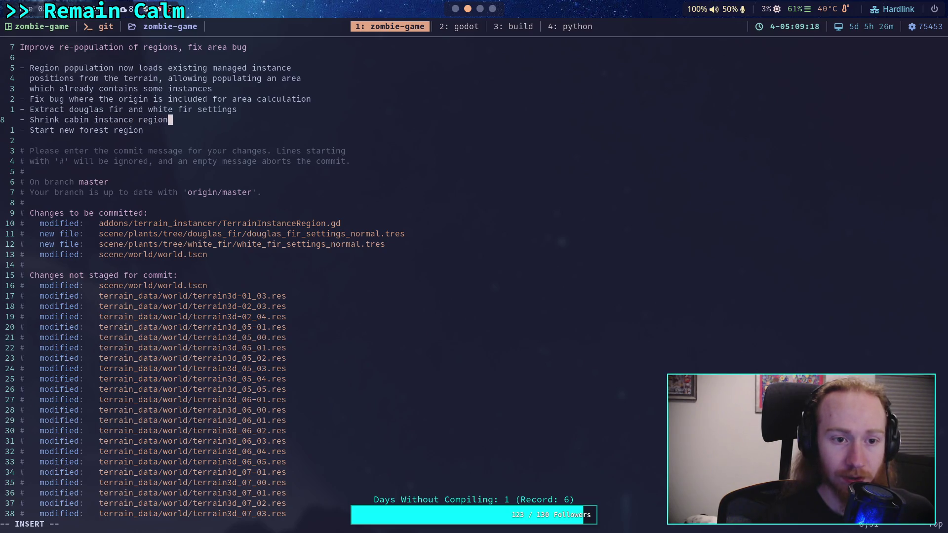
key(Down)
key(Escape)
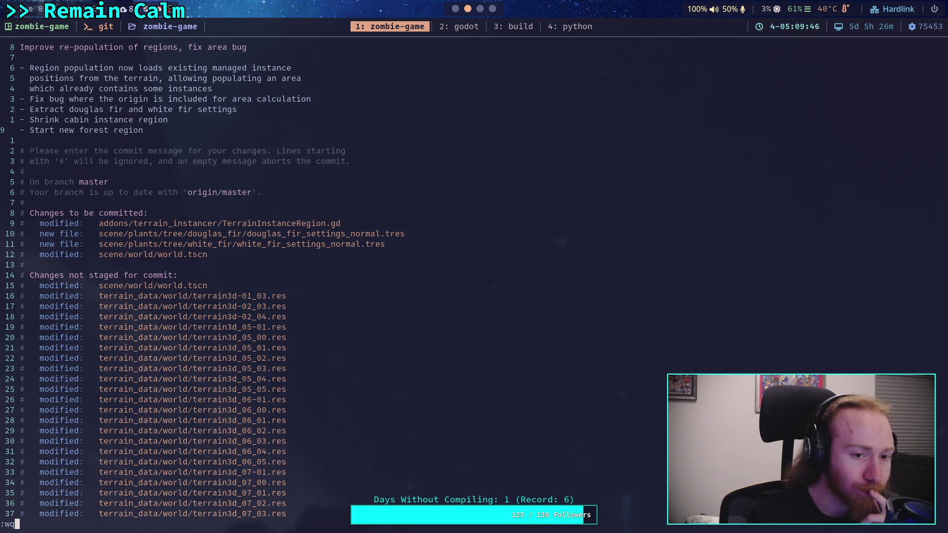
key(Return)
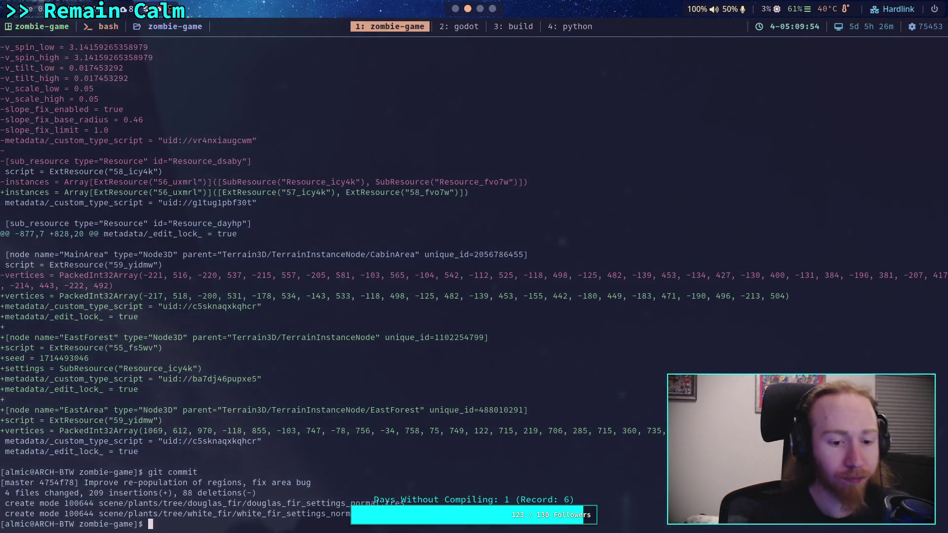
Push the commit to origin master and switch back to the Godot editor.
text(git push)
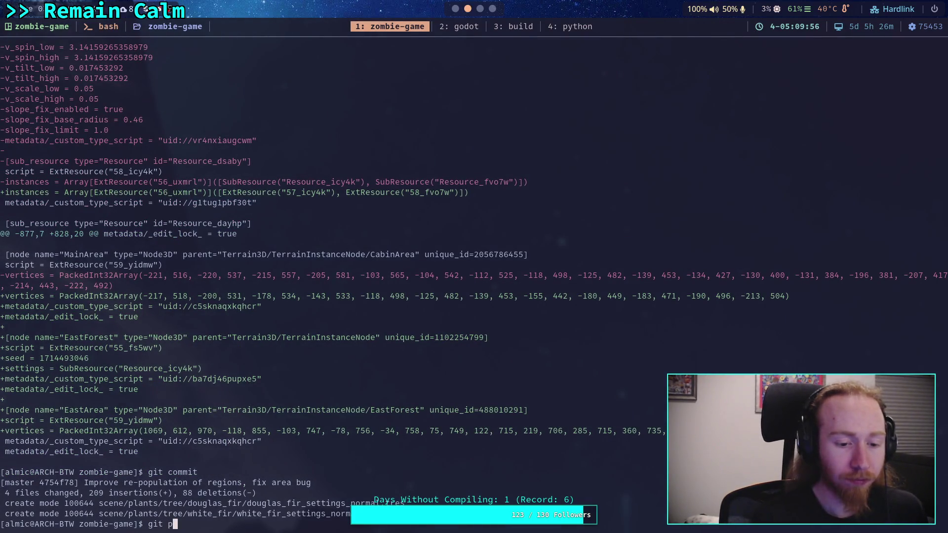
key(Return)
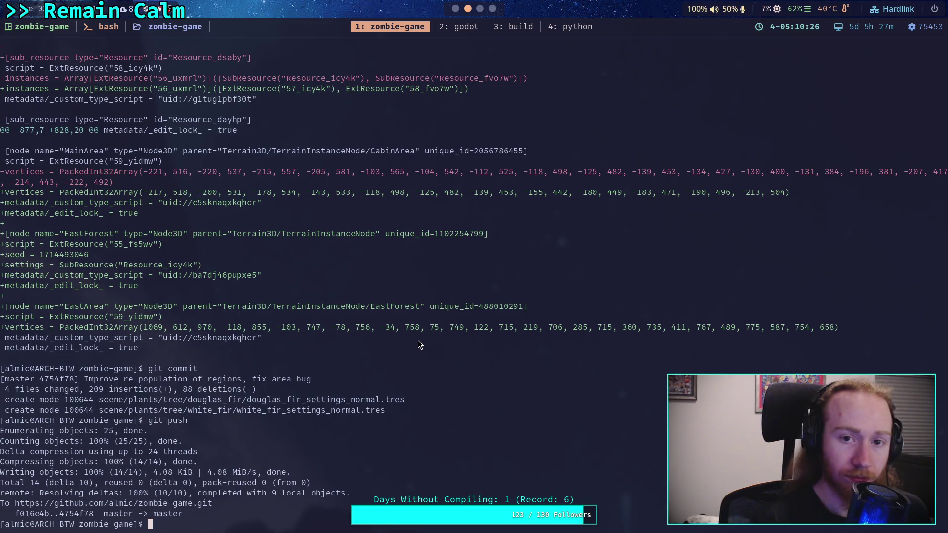
key(super+2)
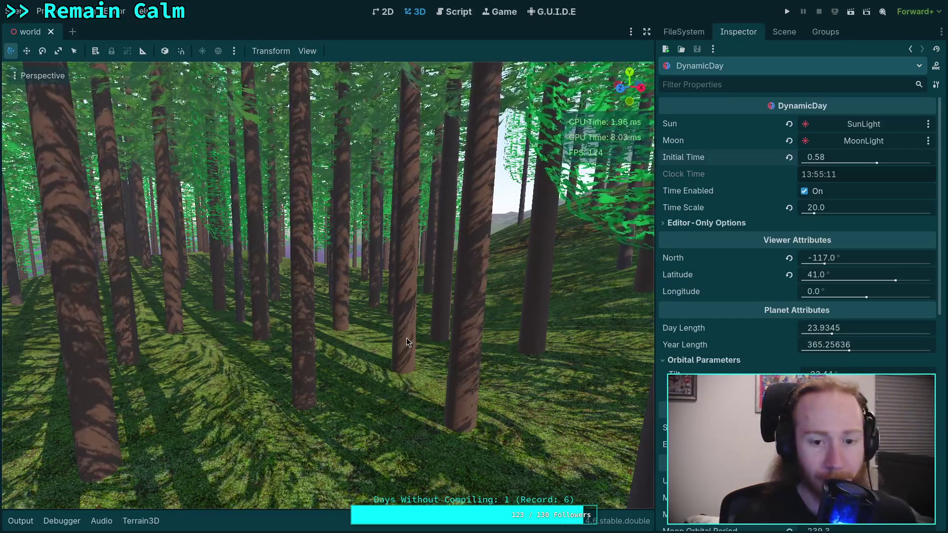
In Project Settings > Rendering > Lights and Shadows, set Directional Shadow Size to 2048.
click(42, 11)
click(64, 26)
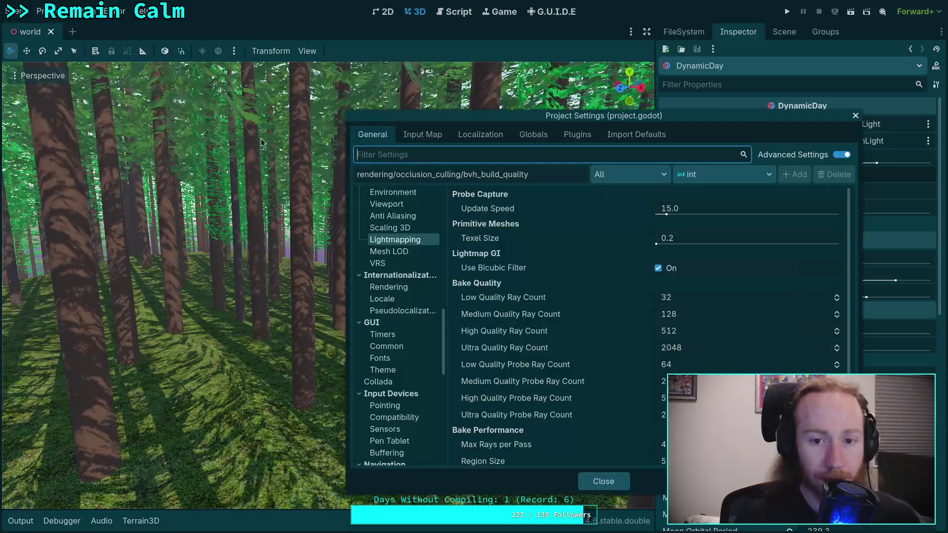
key(super+f)
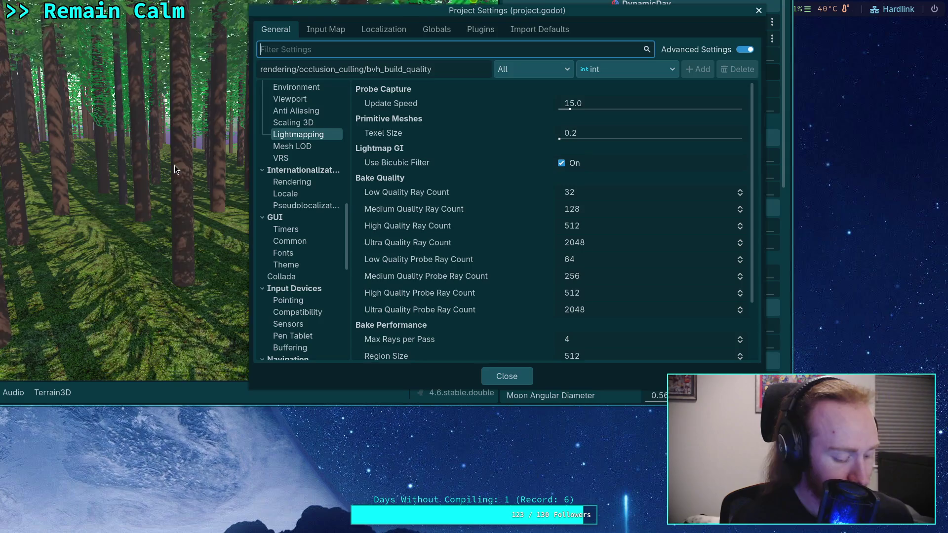
key(super+f)
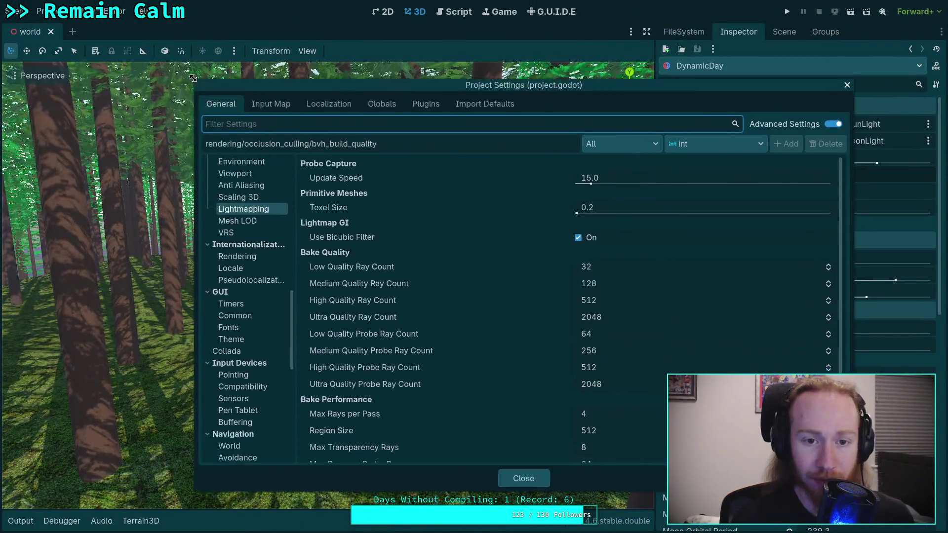
scroll(254, 217, up, 10)
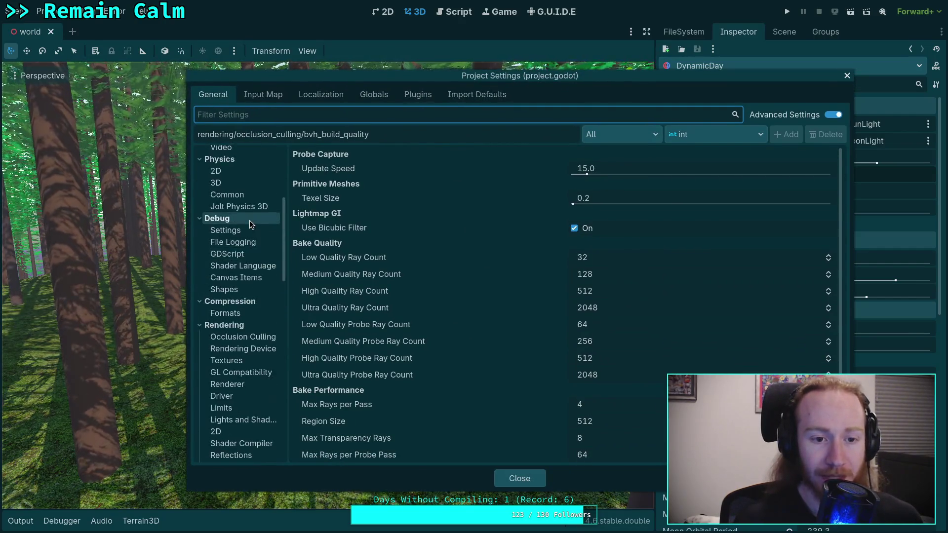
scroll(242, 375, down, 2)
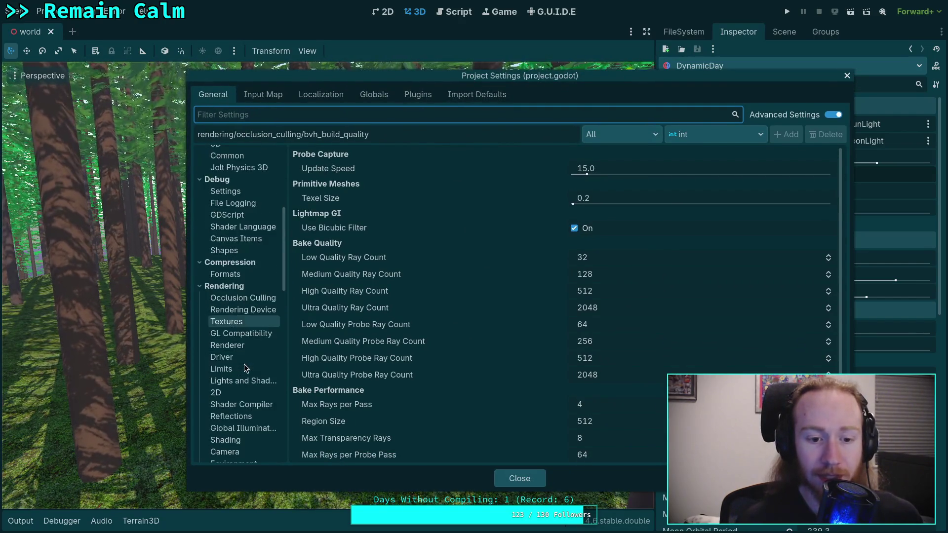
click(242, 384)
click(624, 188)
click(836, 190)
click(836, 184)
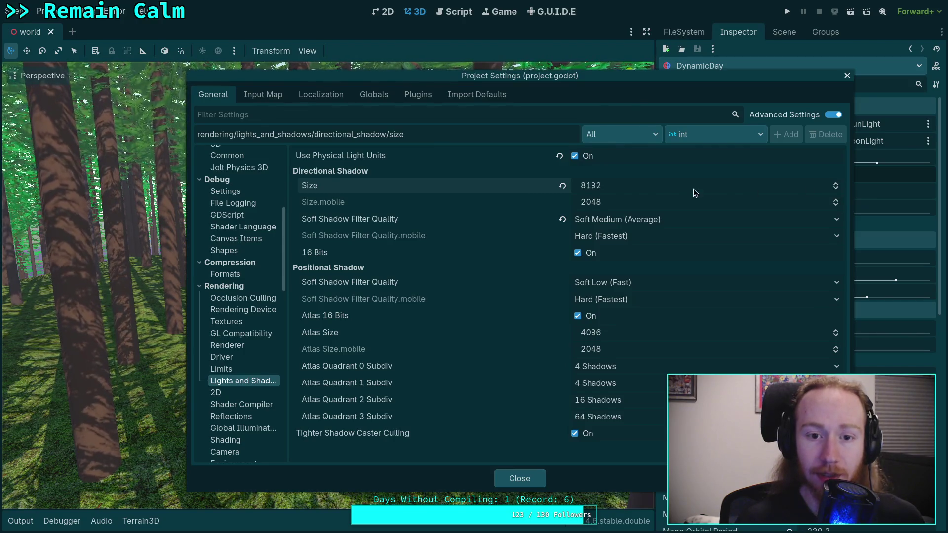
click(612, 185)
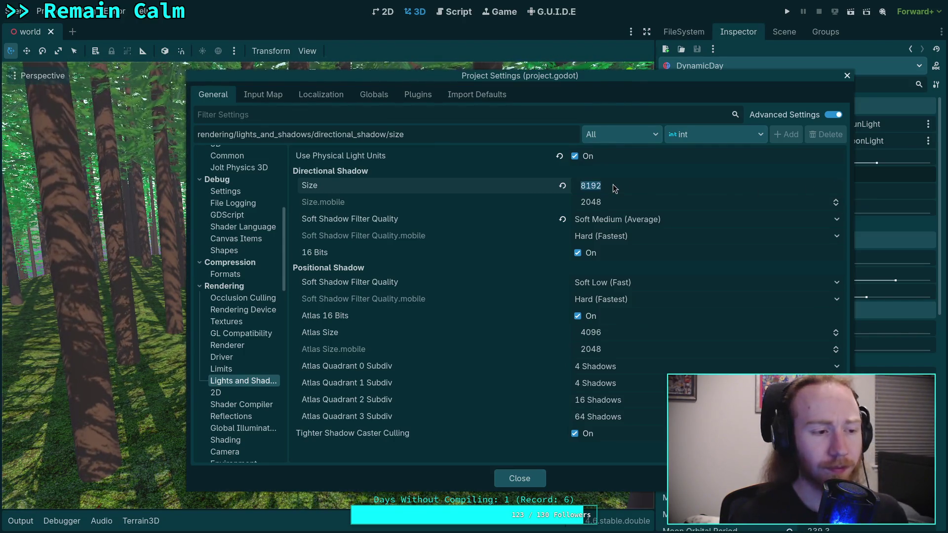
text(20)
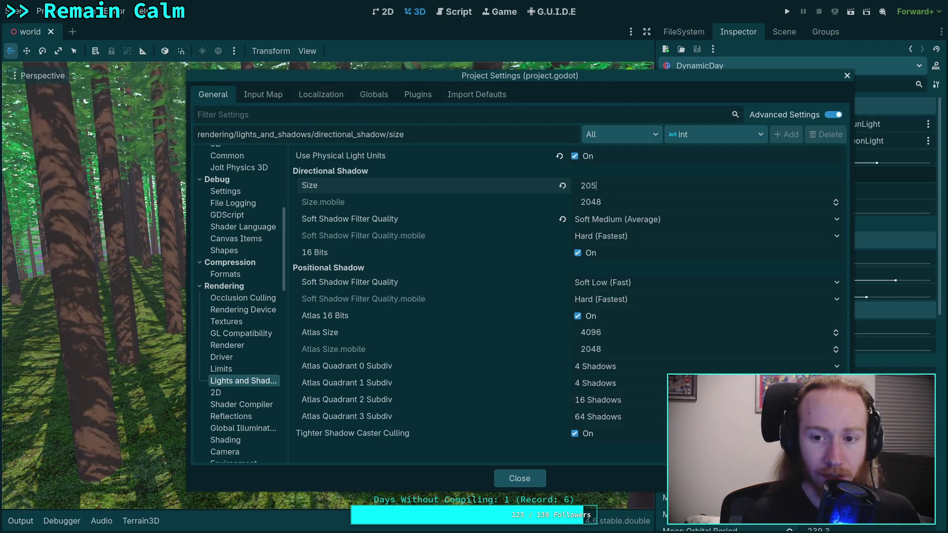
text(48)
key(Return)
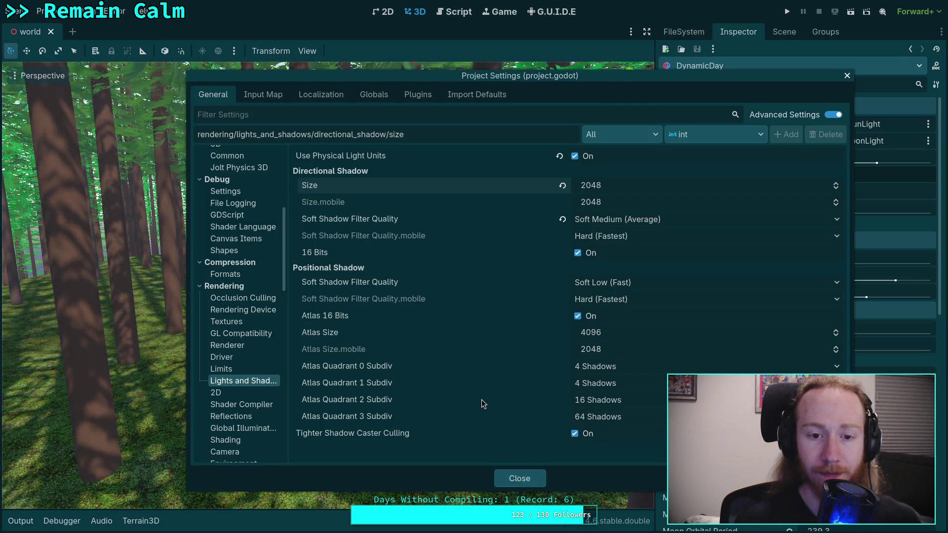
click(521, 479)
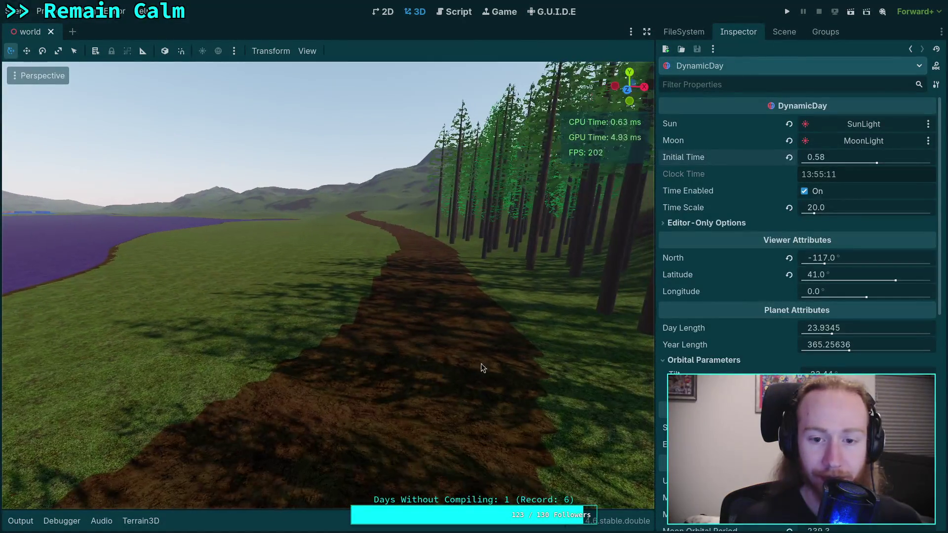
scroll(725, 246, down, 5)
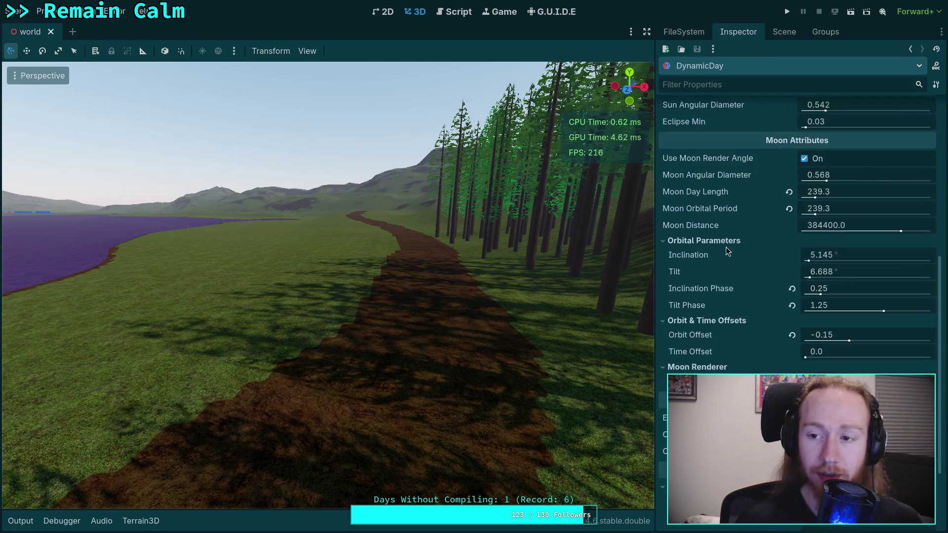
scroll(726, 247, down, 2)
scroll(726, 306, down, 3)
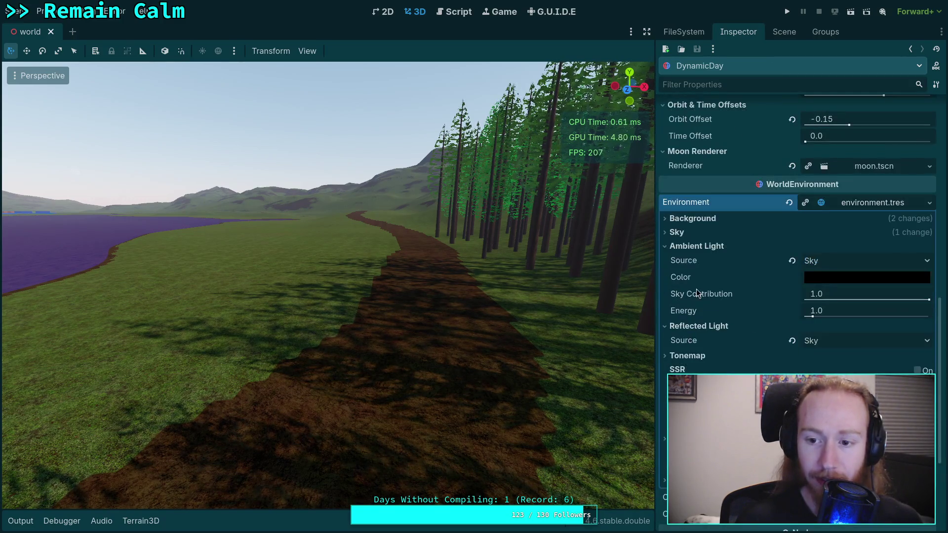
click(686, 246)
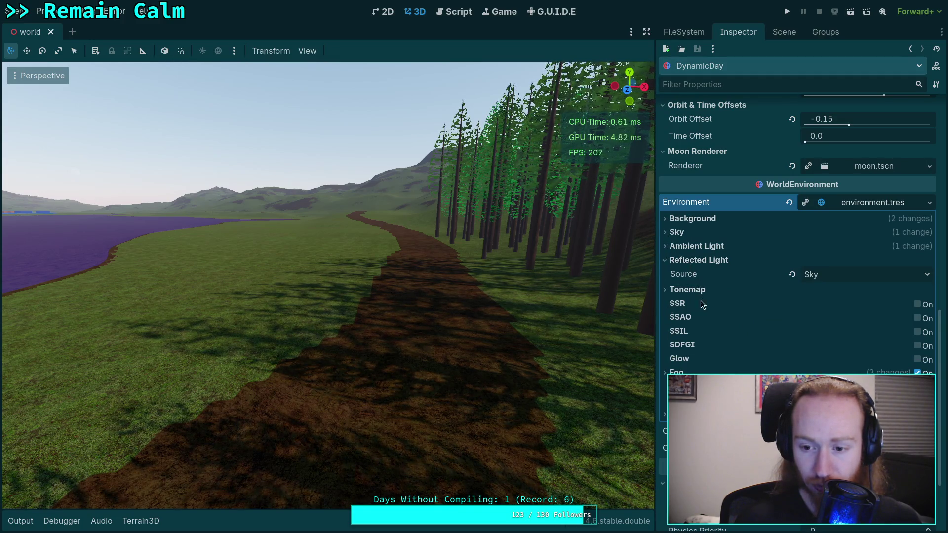
mouse_move(698, 331)
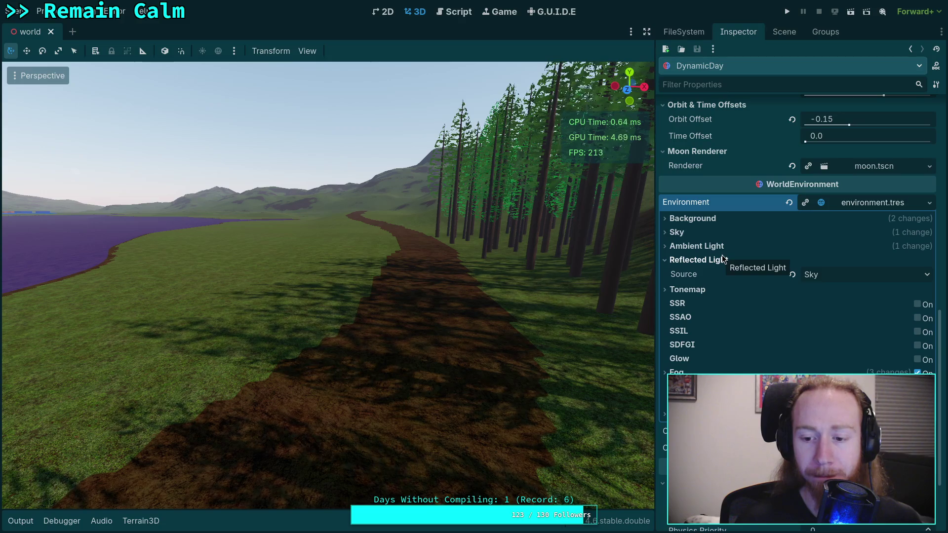
click(861, 205)
click(862, 324)
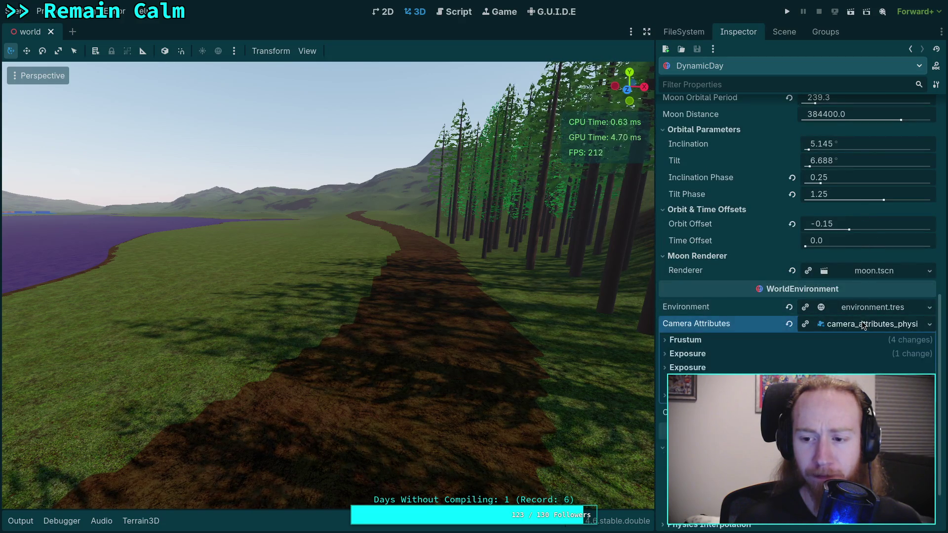
click(769, 341)
click(742, 354)
click(742, 354)
click(868, 326)
click(873, 346)
click(873, 346)
click(117, 14)
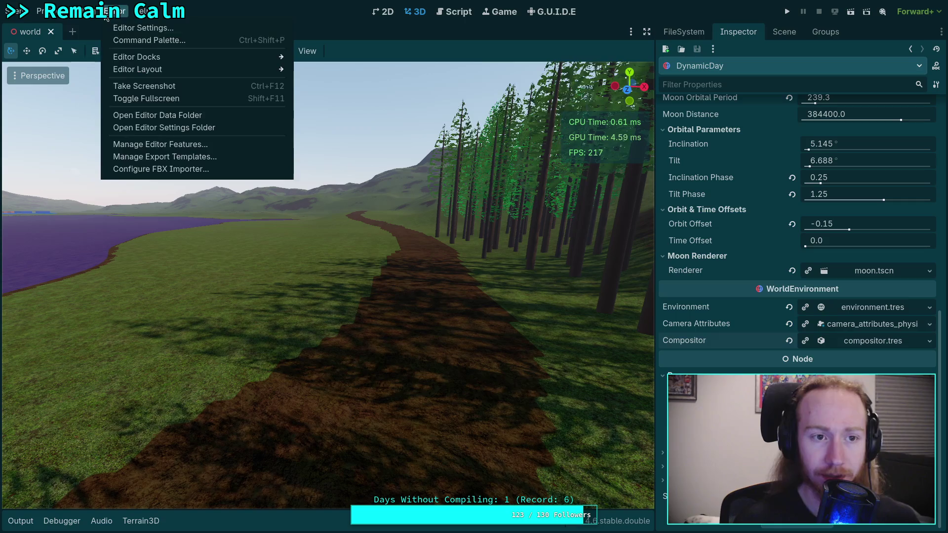
click(74, 25)
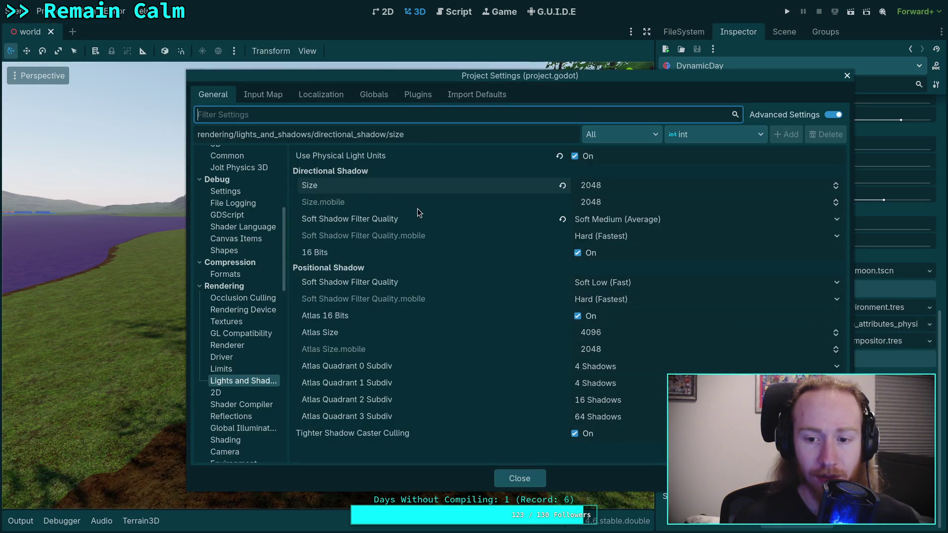
mouse_move(360, 79)
mouse_down()
mouse_move(455, 99)
mouse_move(378, 94)
mouse_up()
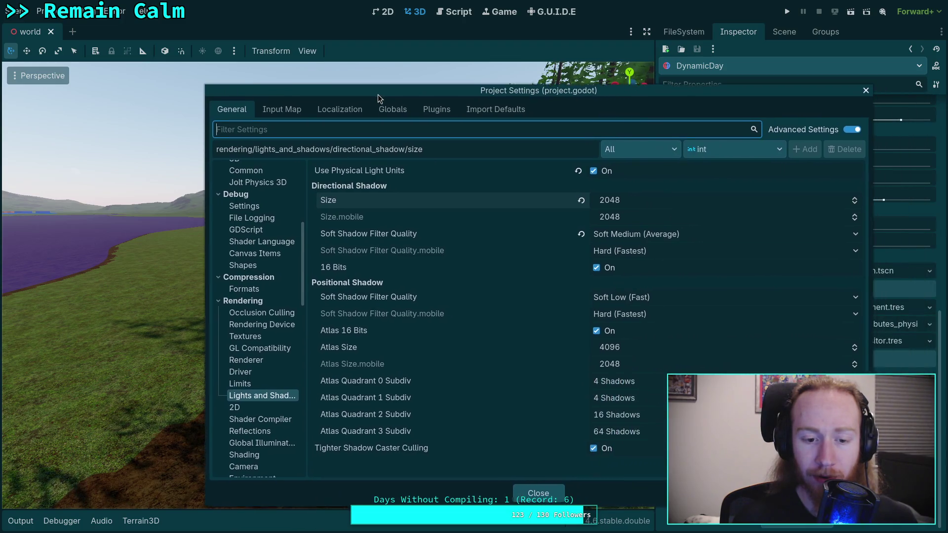
click(239, 384)
click(252, 397)
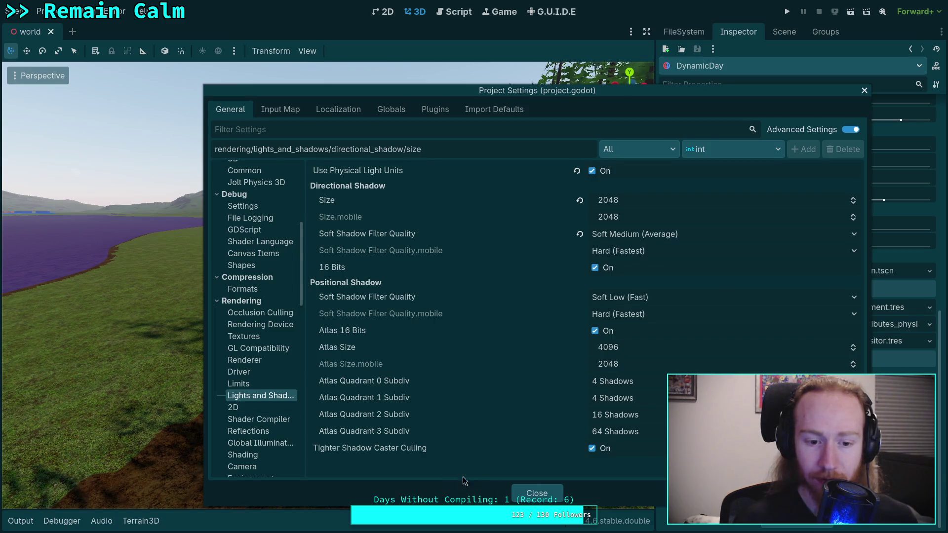
click(536, 493)
scroll(758, 197, up, 5)
scroll(750, 158, up, 4)
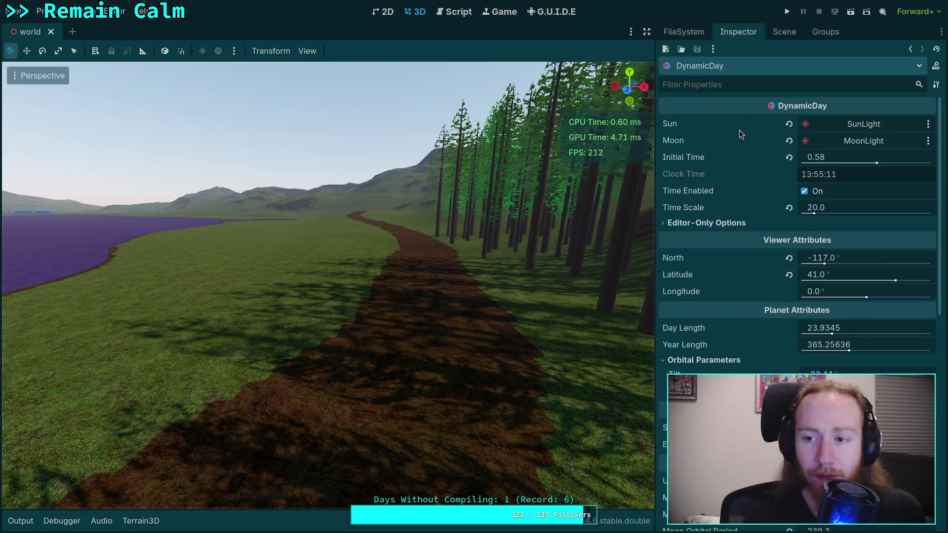
click(784, 31)
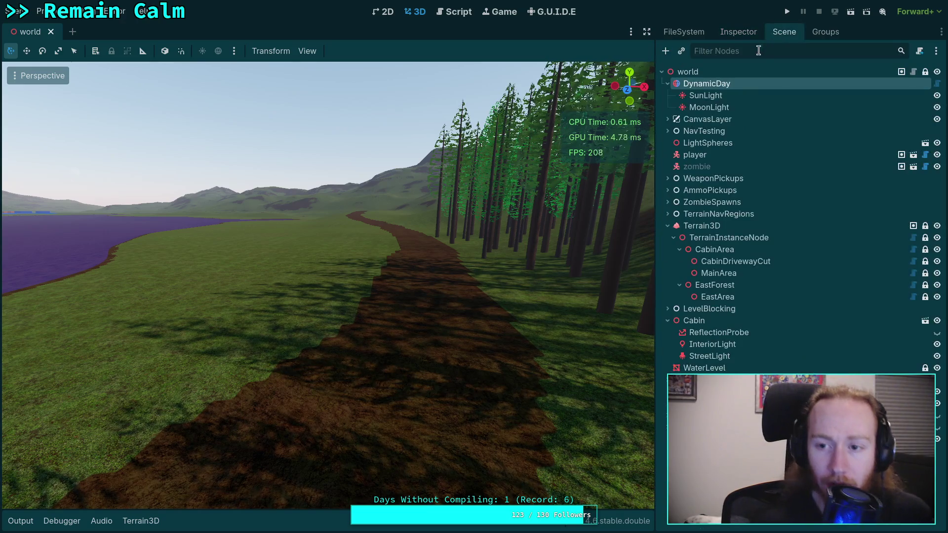
Revert SunLight's Split 1–3 to defaults (0.1, 0.2, 0.5) and set Max Distance to 437.6.
click(727, 97)
click(727, 33)
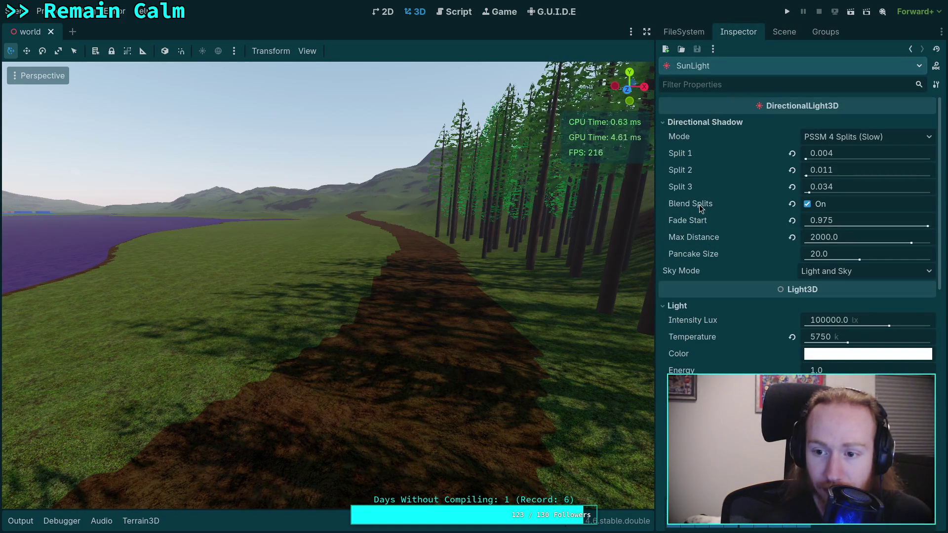
mouse_move(700, 206)
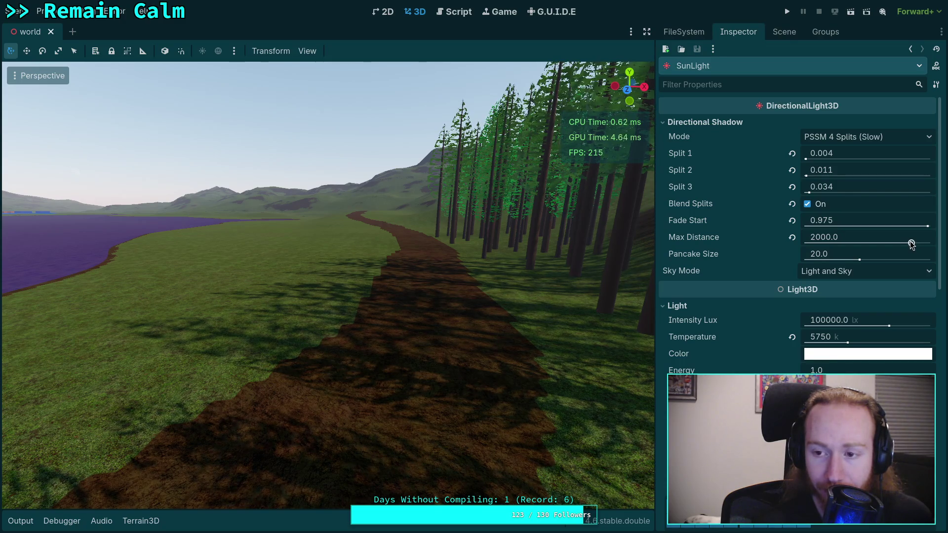
click(792, 153)
click(792, 170)
click(792, 187)
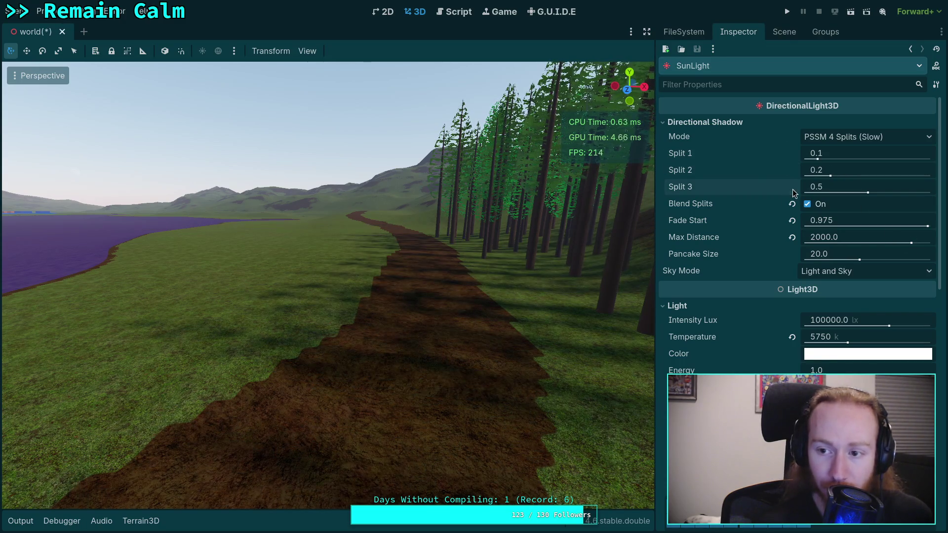
mouse_move(911, 242)
mouse_down()
mouse_move(863, 243)
mouse_move(902, 243)
mouse_move(871, 243)
mouse_move(887, 243)
mouse_up()
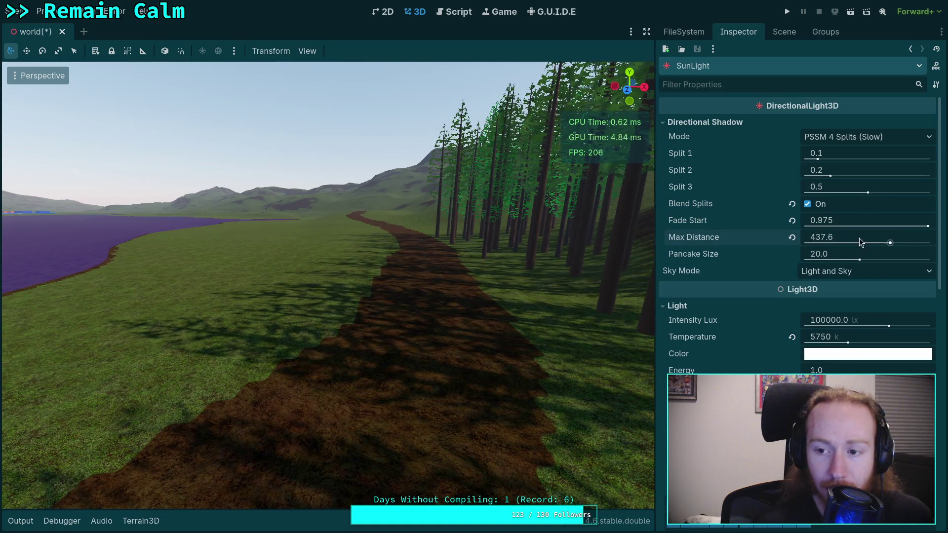
click(858, 241)
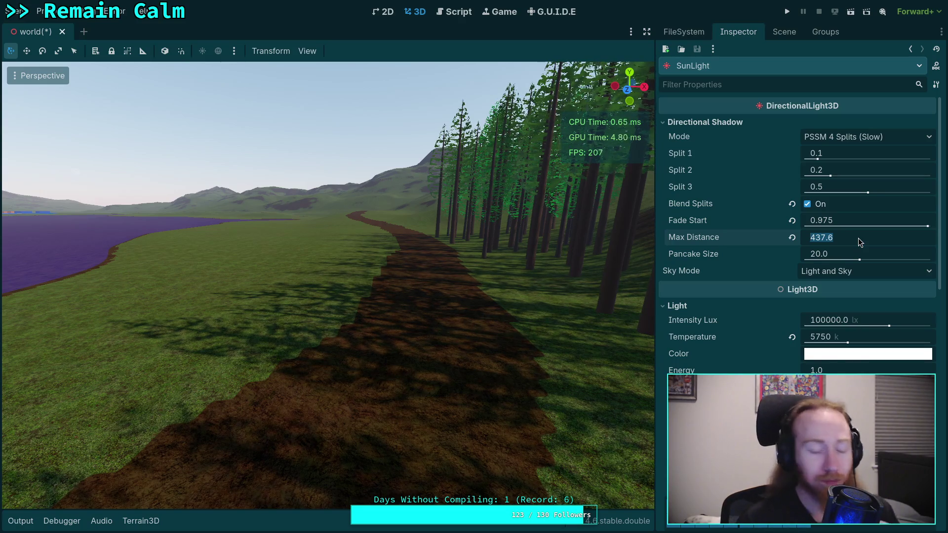
Drag SunLight's splits down: Split 1 to 0.015, Split 2 to about 0.06, Split 3 lower.
key(w)
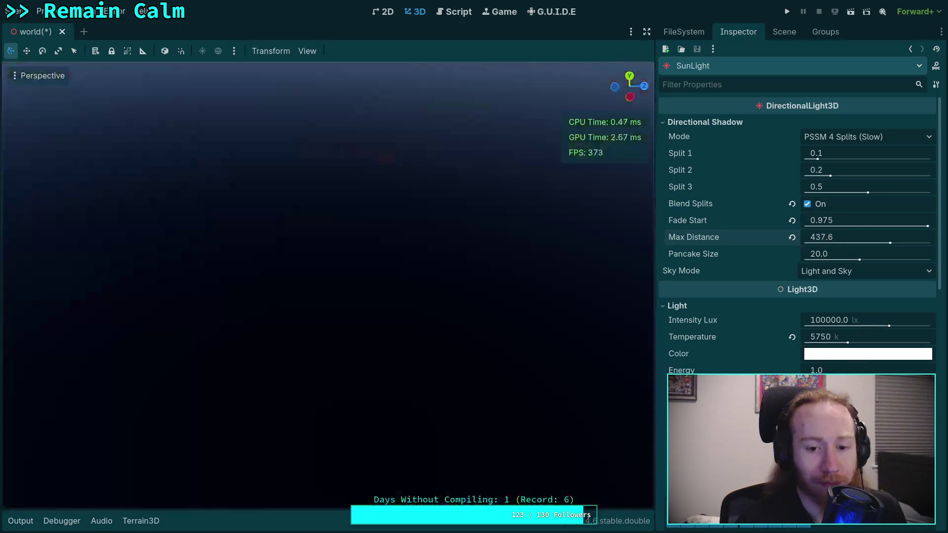
key(s)
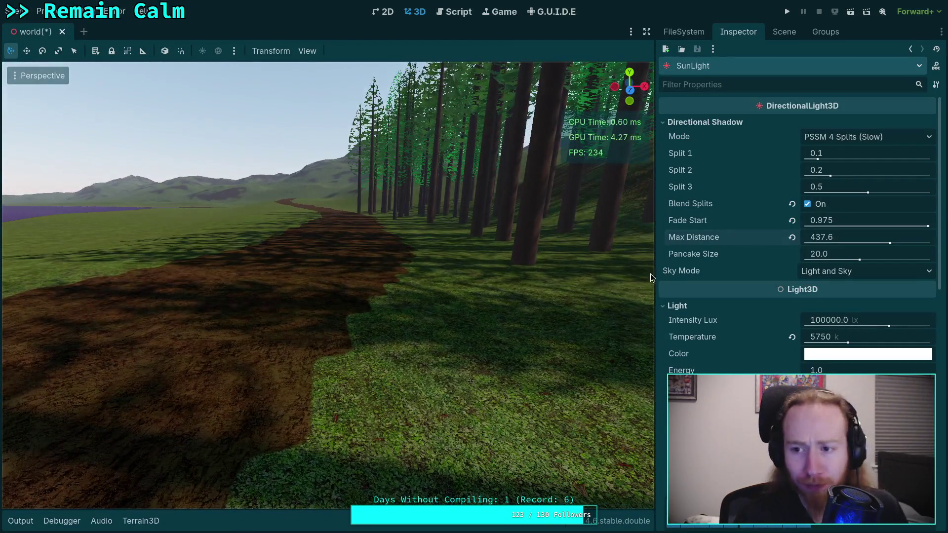
drag(860, 153, 829, 153)
mouse_move(629, 88)
mouse_down()
mouse_move(635, 115)
mouse_move(448, 226)
mouse_up()
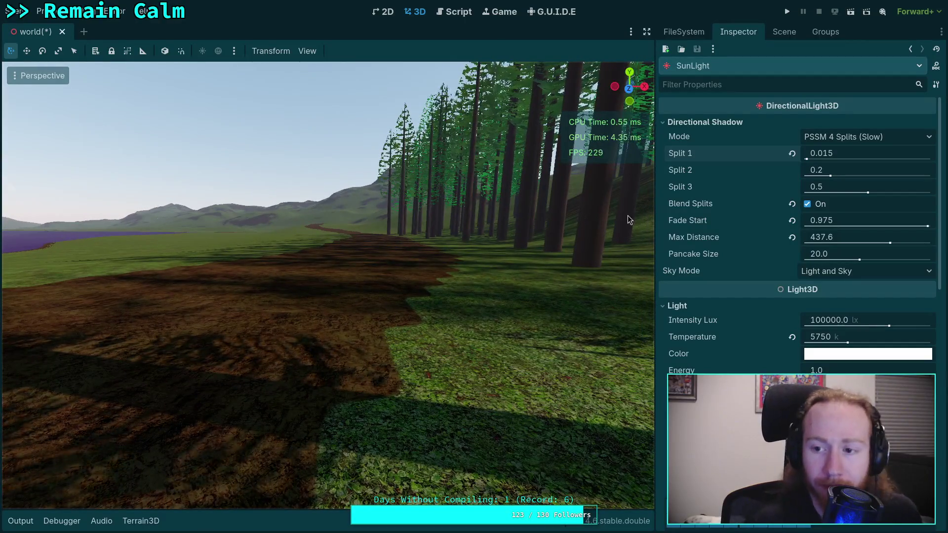
drag(825, 172, 812, 172)
drag(867, 192, 829, 191)
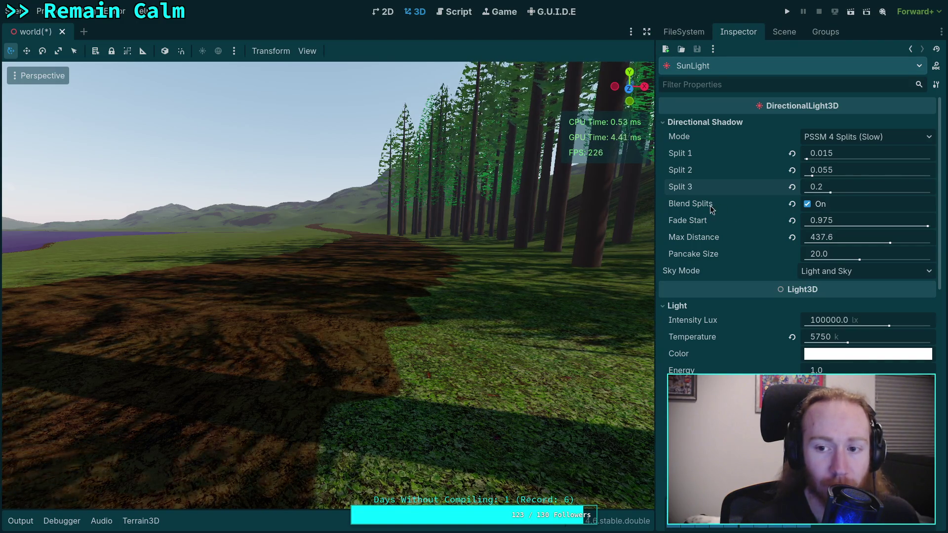
Enter 257 as Max Distance (settling at 256) and nudge Split 1 up to 0.019.
mouse_move(708, 209)
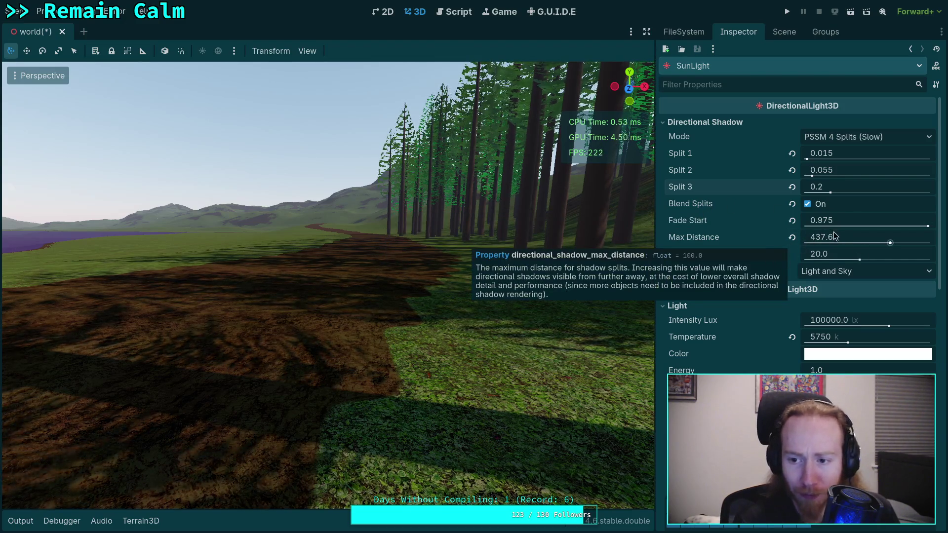
mouse_move(843, 233)
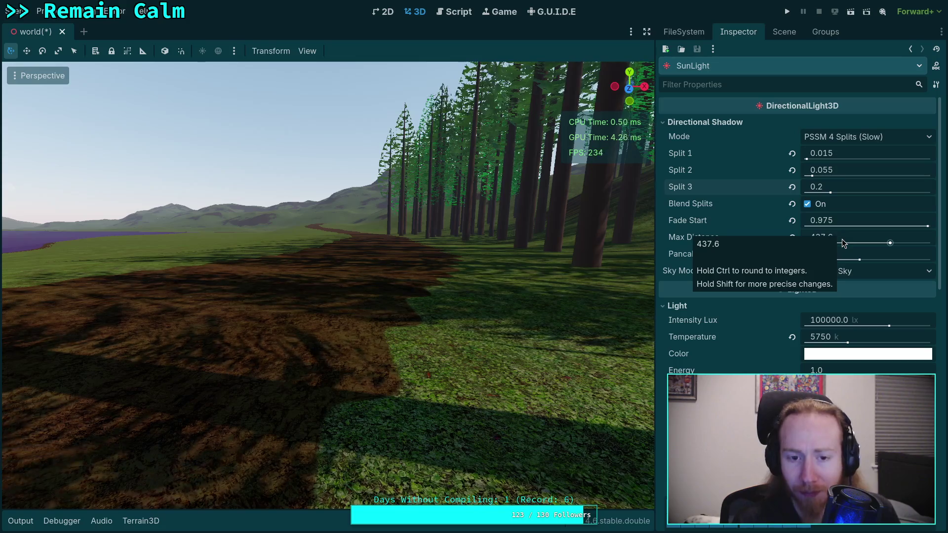
click(842, 239)
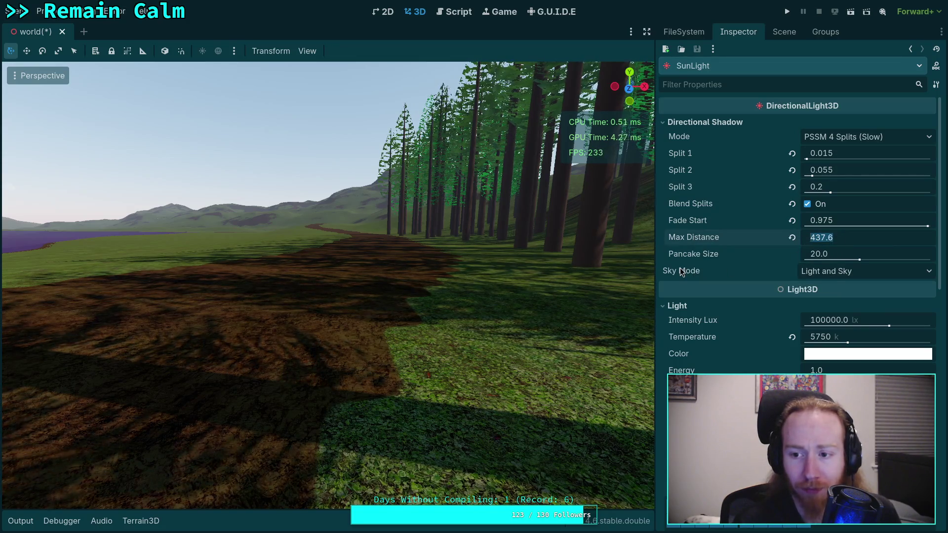
mouse_move(680, 271)
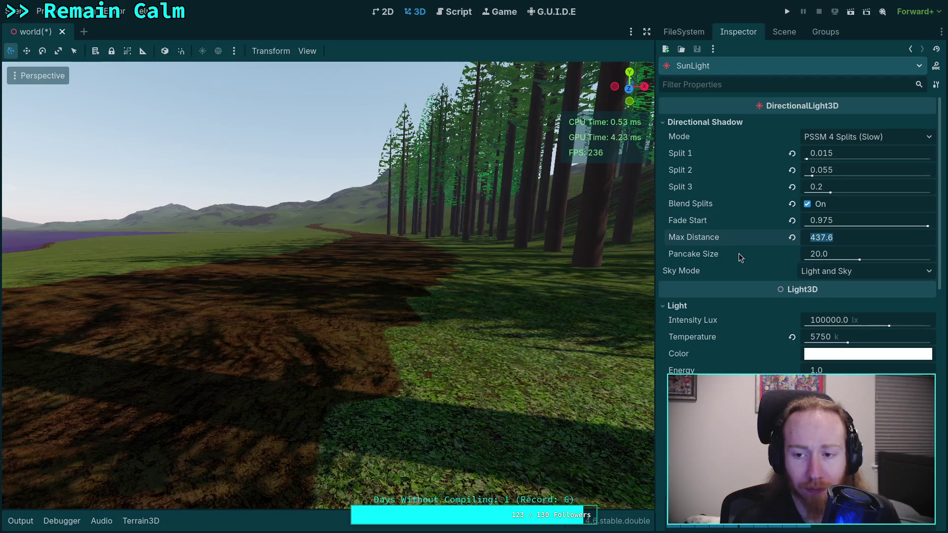
mouse_move(738, 254)
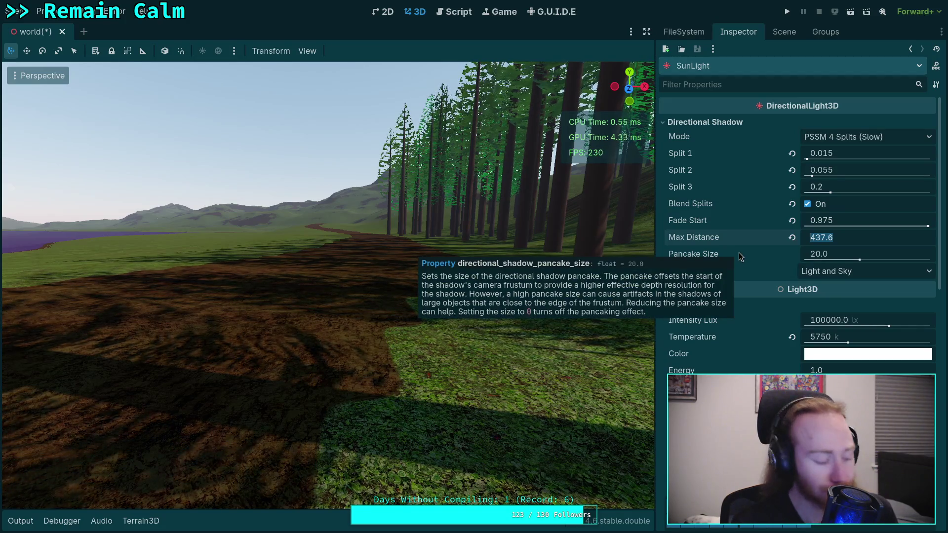
text(257)
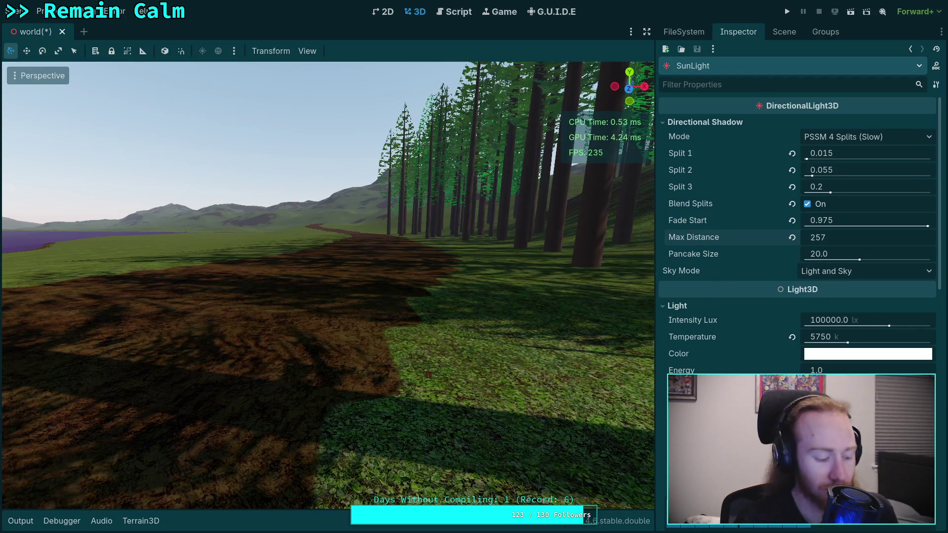
key(Return)
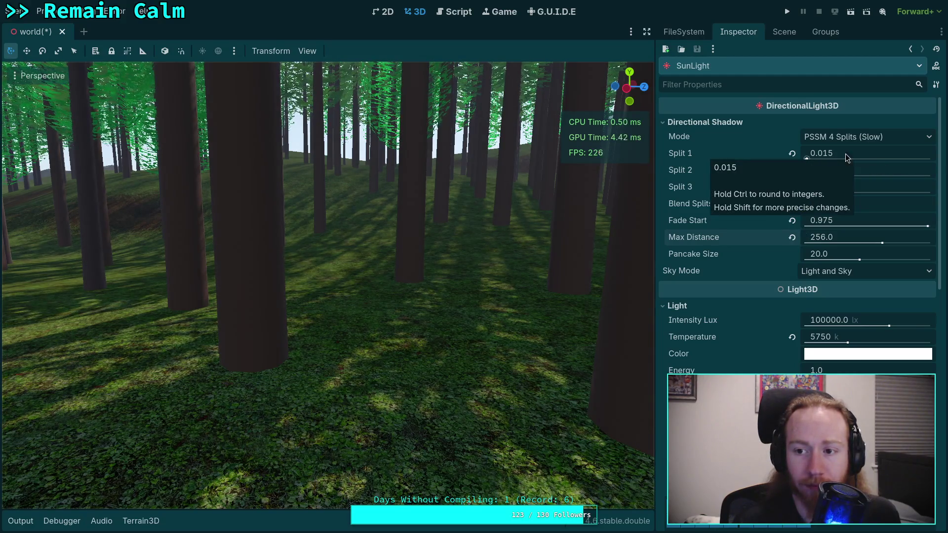
mouse_move(806, 159)
mouse_down()
mouse_move(827, 156)
mouse_move(806, 158)
mouse_up()
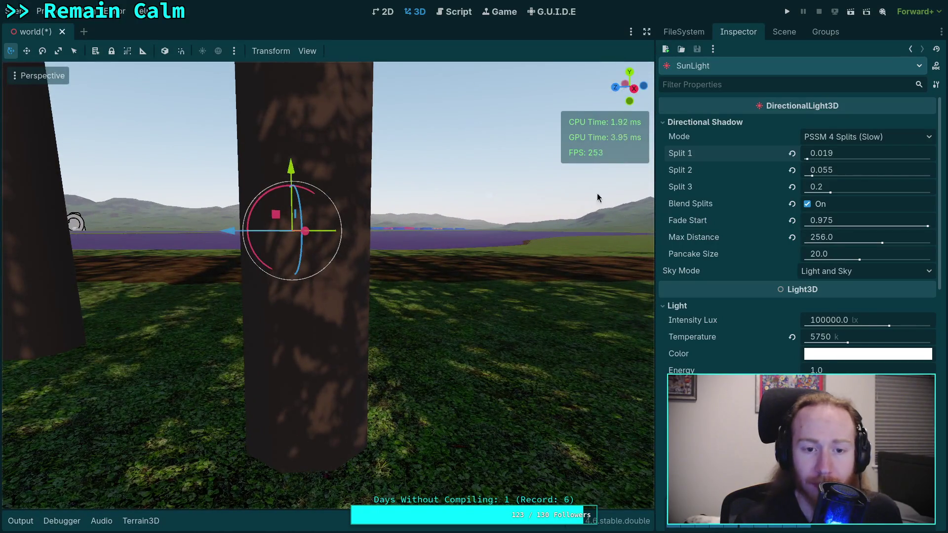
click(42, 12)
click(64, 26)
click(647, 197)
text(5)
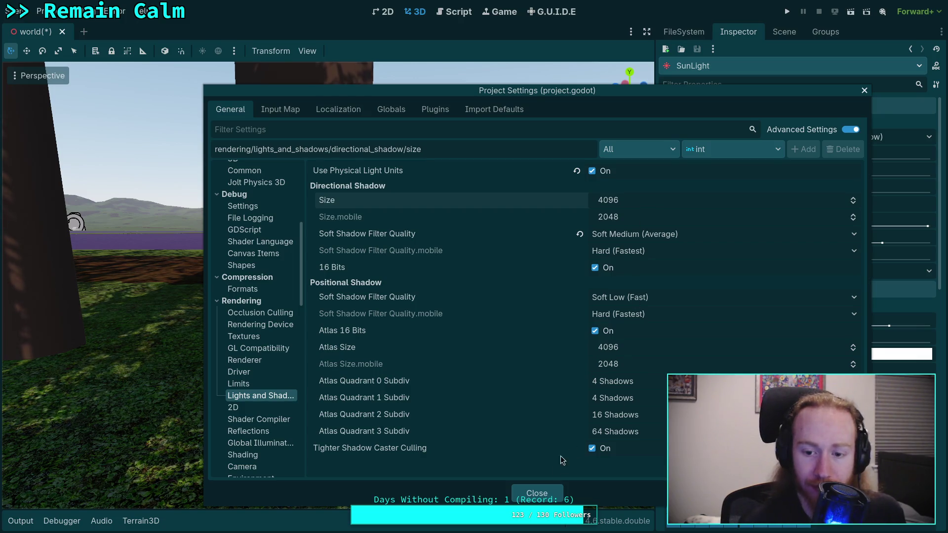
click(549, 493)
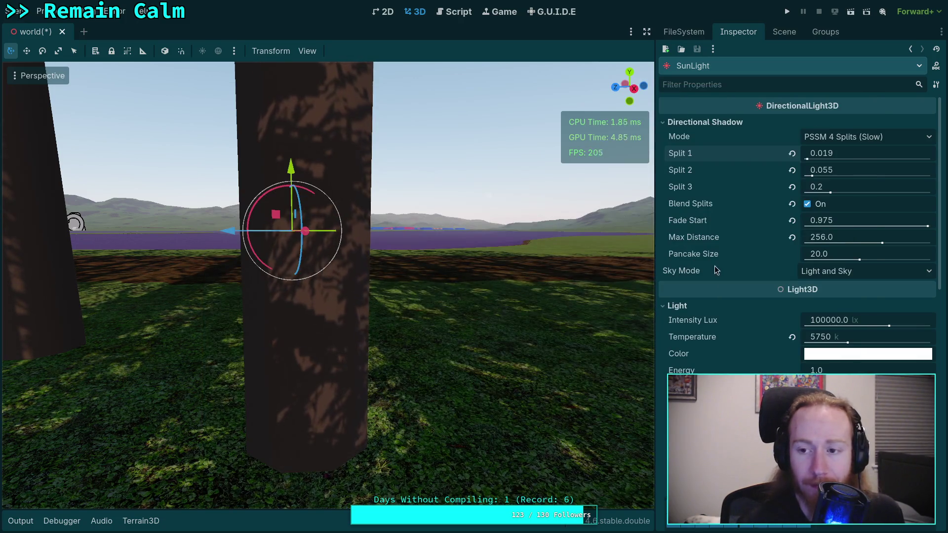
Lower SunLight's Split 1 to 0.015, back the camera off the tree, then bring up the git terminal.
drag(807, 159, 807, 159)
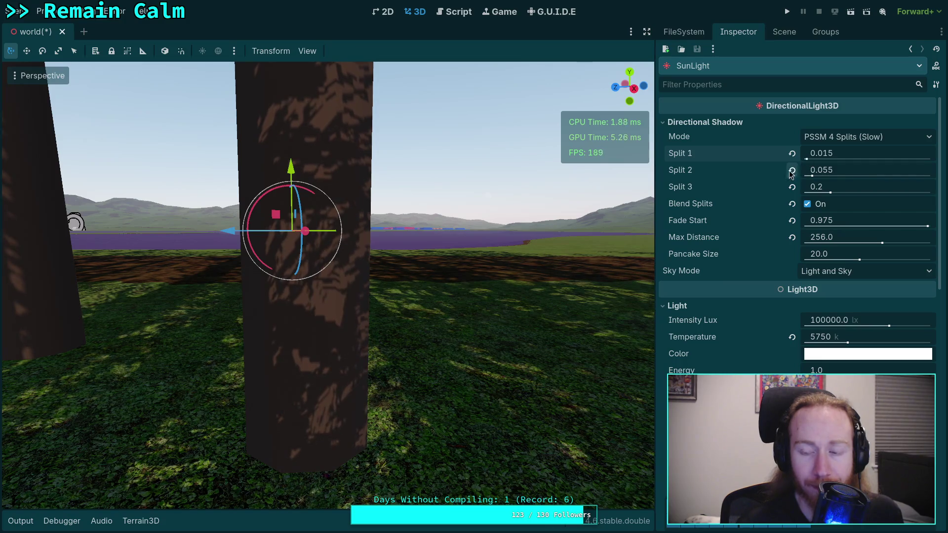
mouse_move(704, 213)
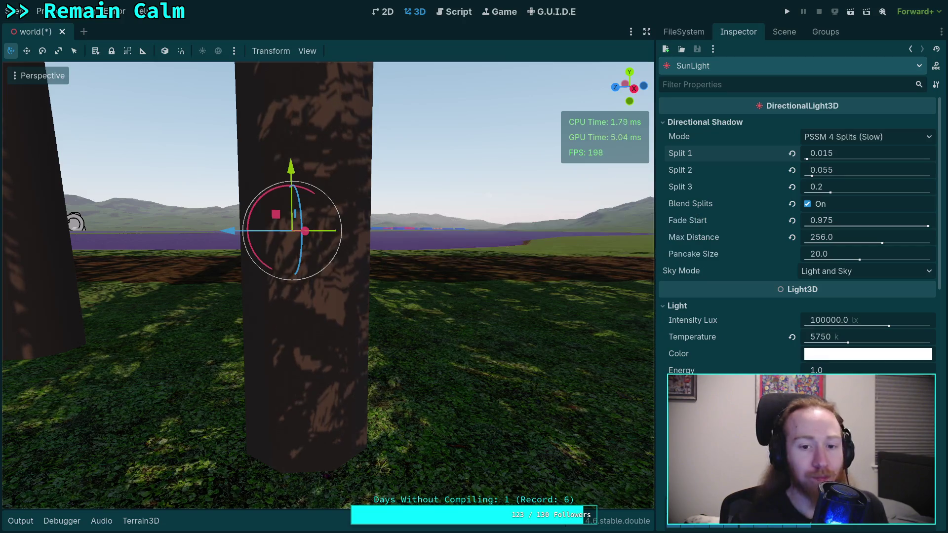
key(s)
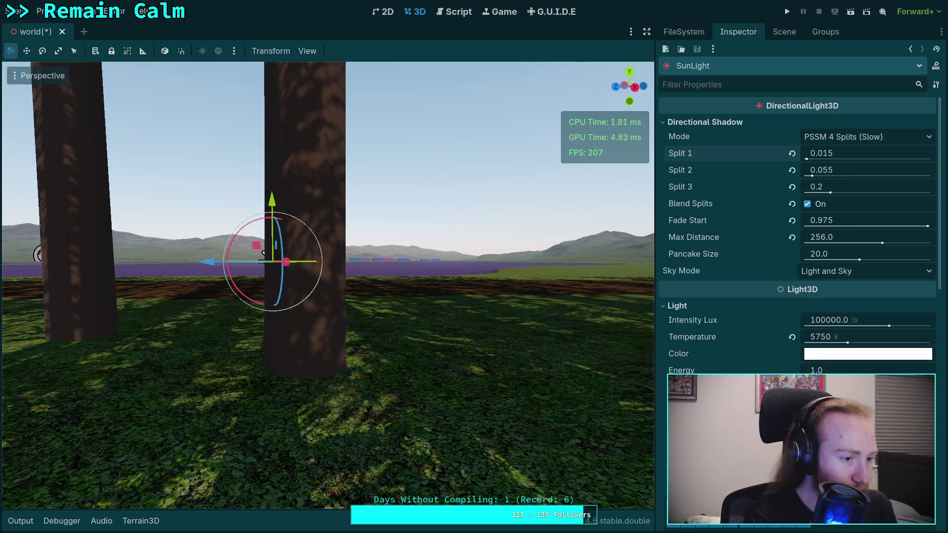
key(super+1)
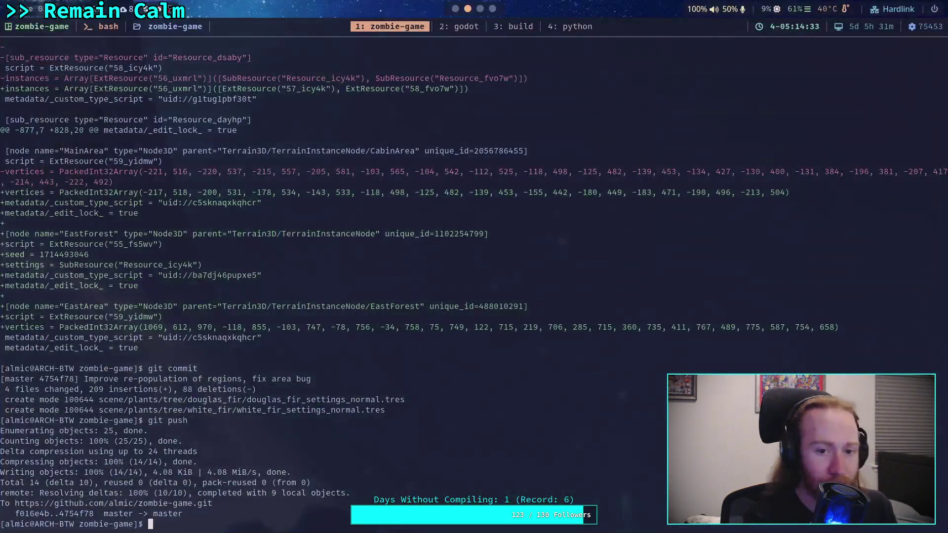
Compare the Python result 10/256 = 0.0390625 against the Godot forest scene, flipping between them.
key(super+4)
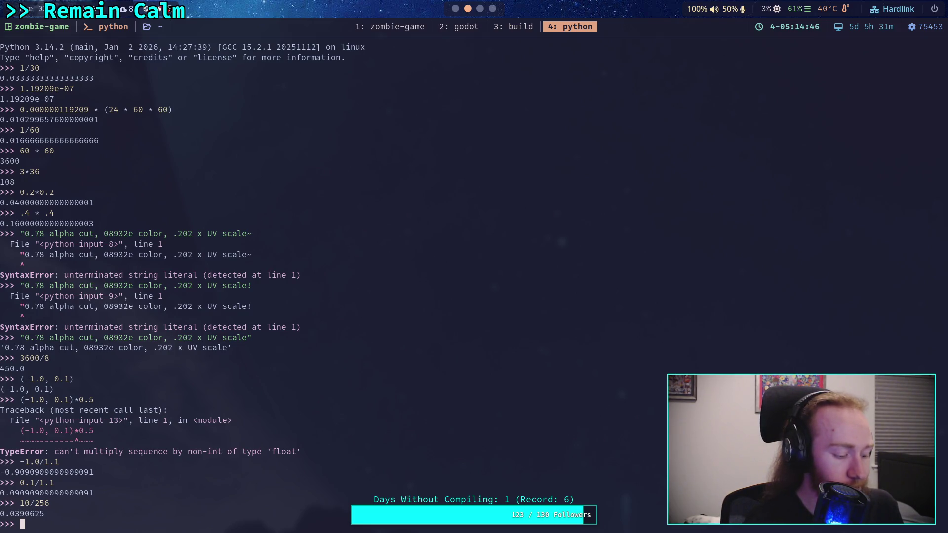
key(super+2)
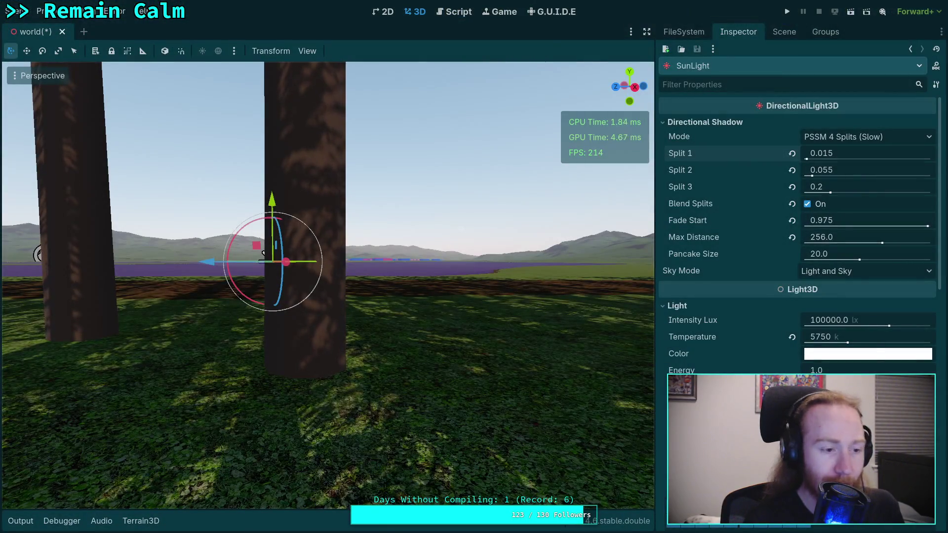
key(super+4)
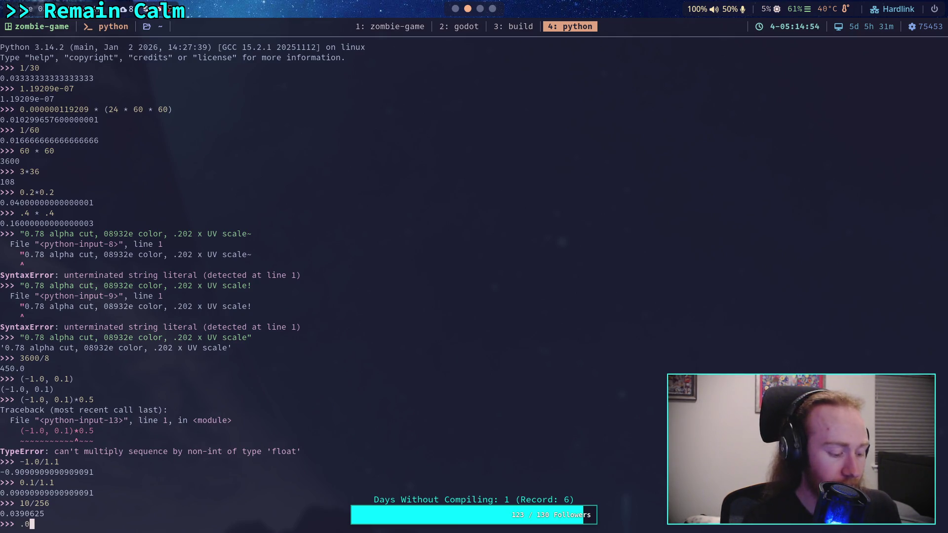
key(super+2)
Set SunLight's directional shadow Split 1 to 0.04.
click(857, 155)
drag(857, 155, 822, 154)
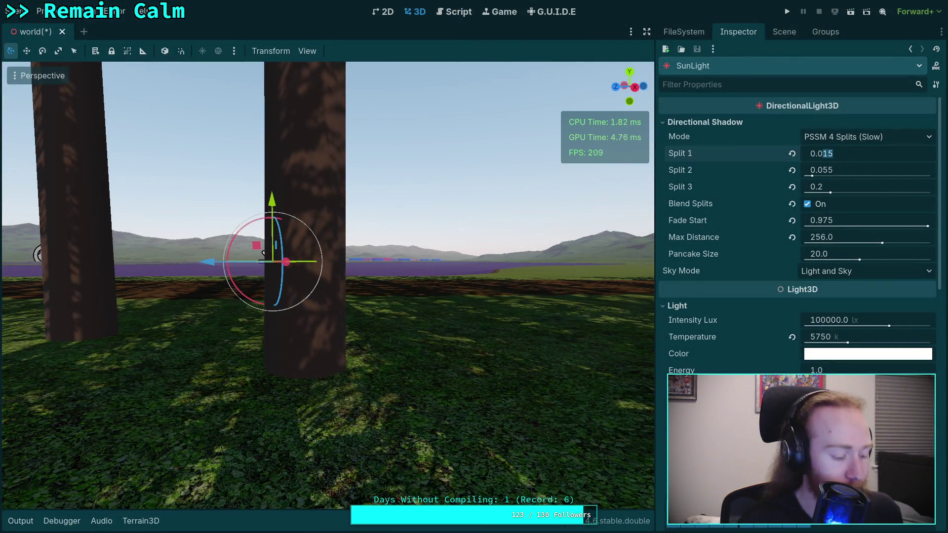
key(Return)
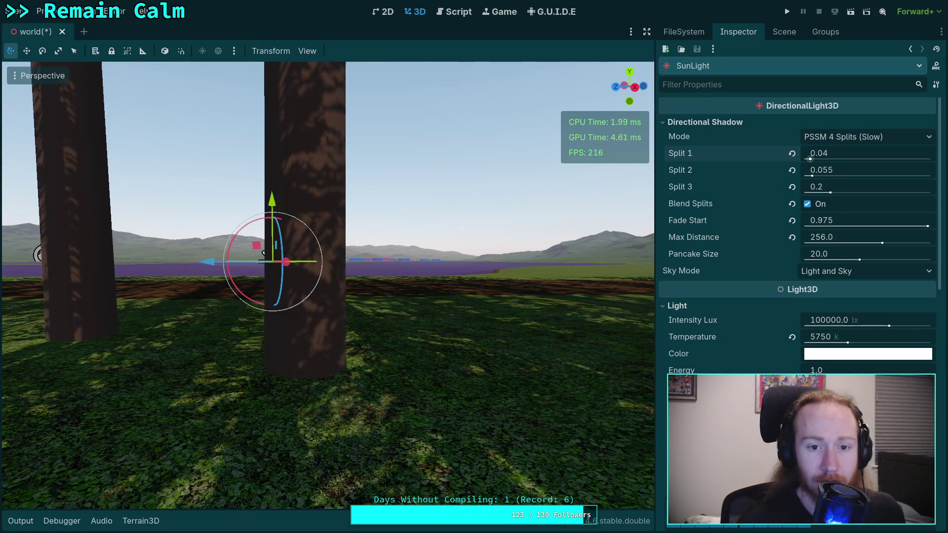
Fly the camera through the forest to inspect trunk and grass shadows up close.
key(w)
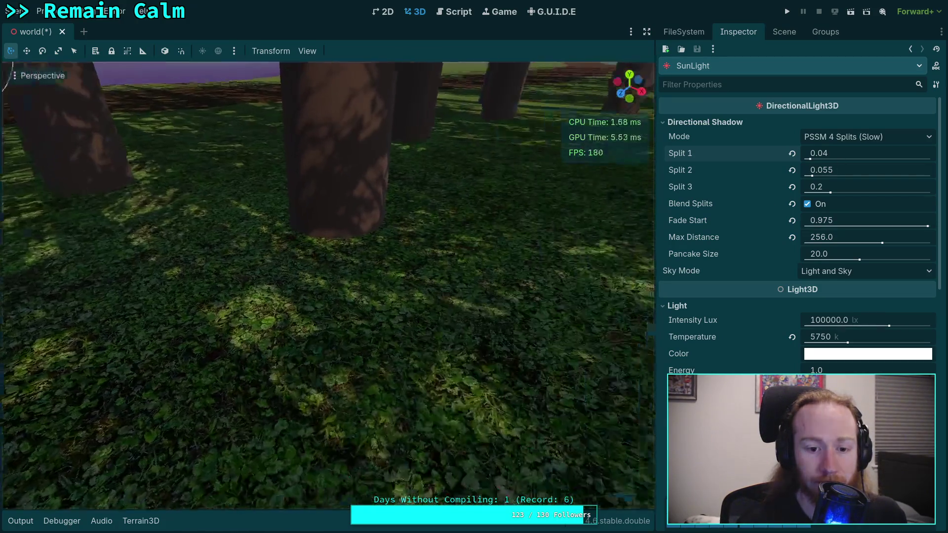
key(s)
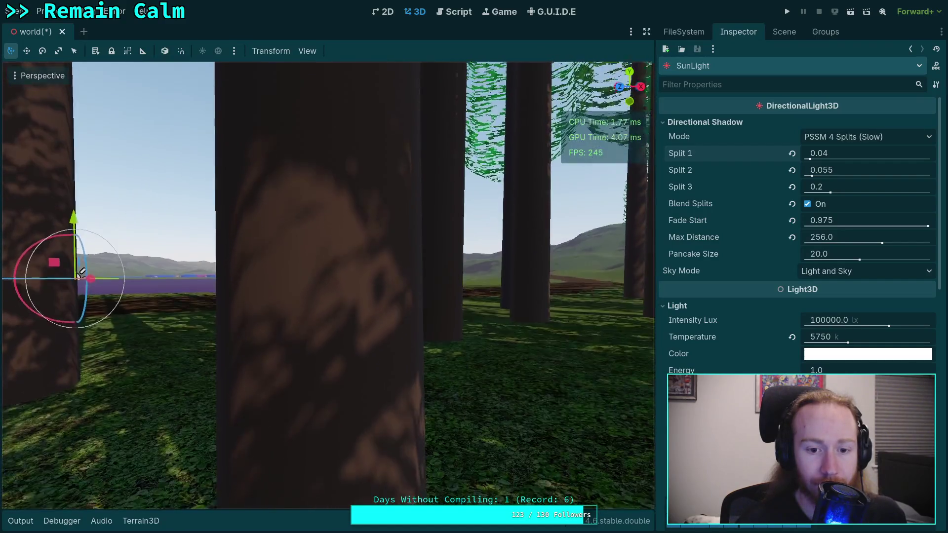
key(a)
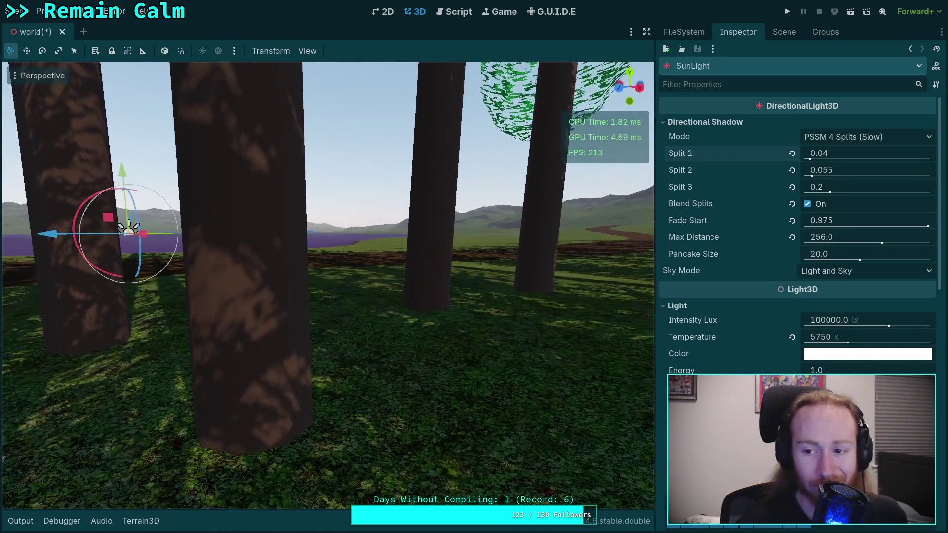
key(a)
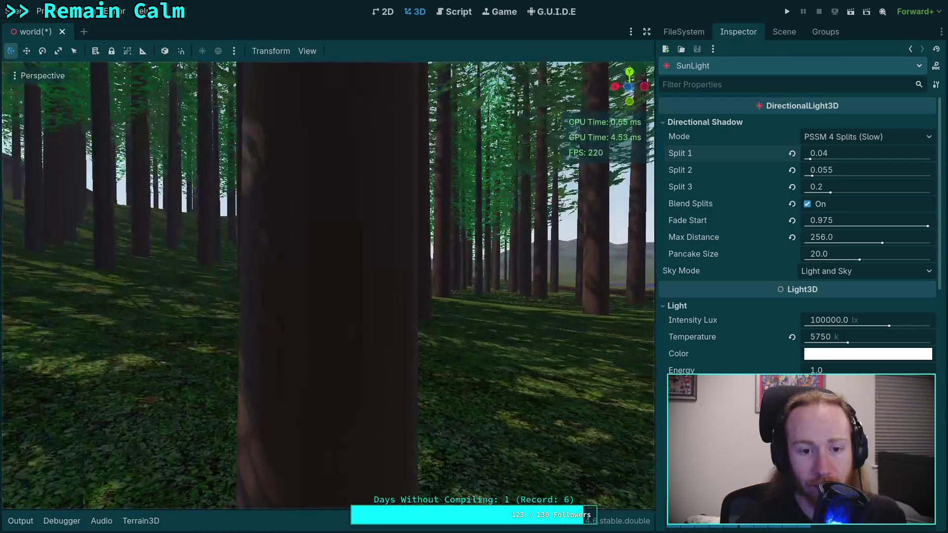
key(d)
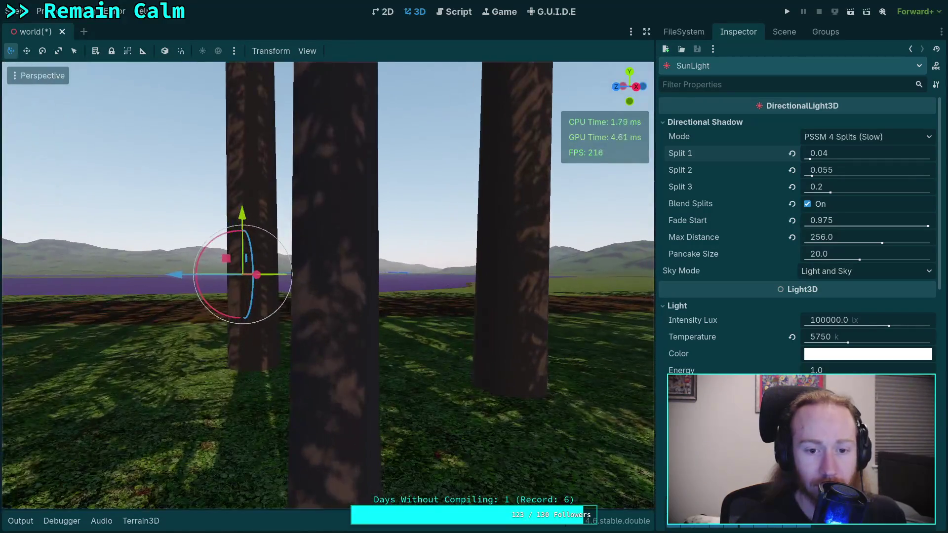
key(w)
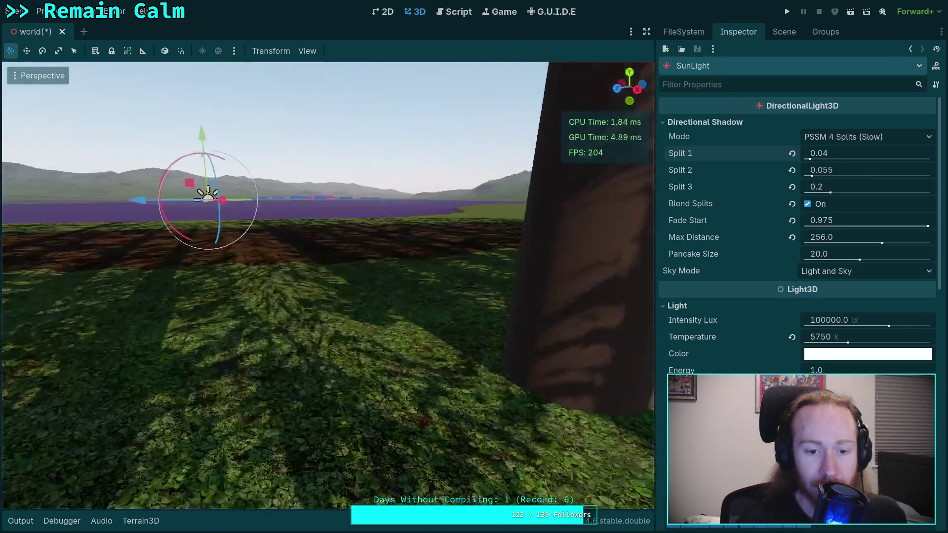
key(d)
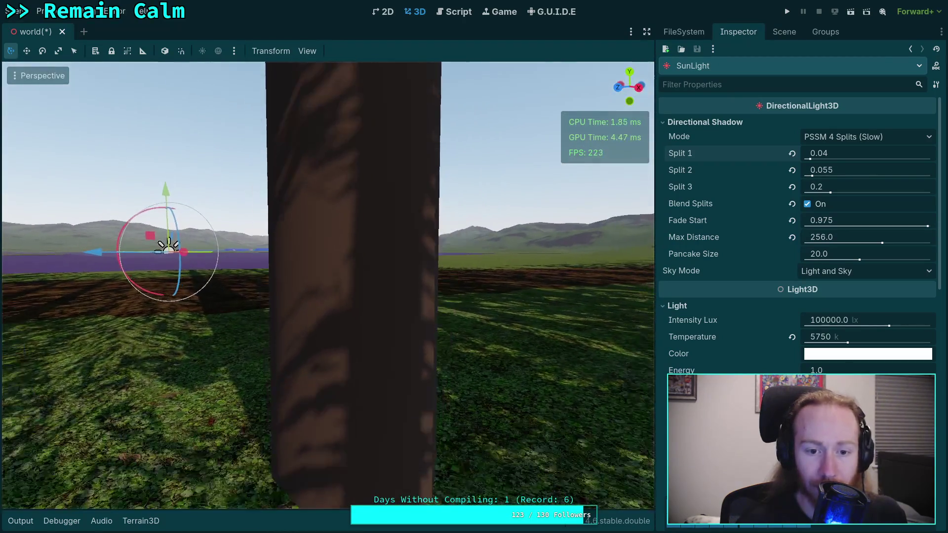
key(d)
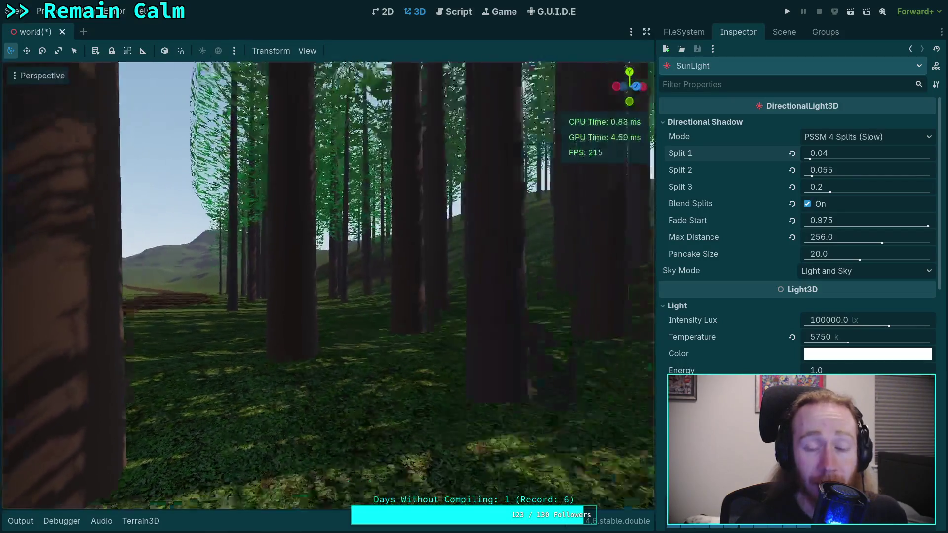
key(w)
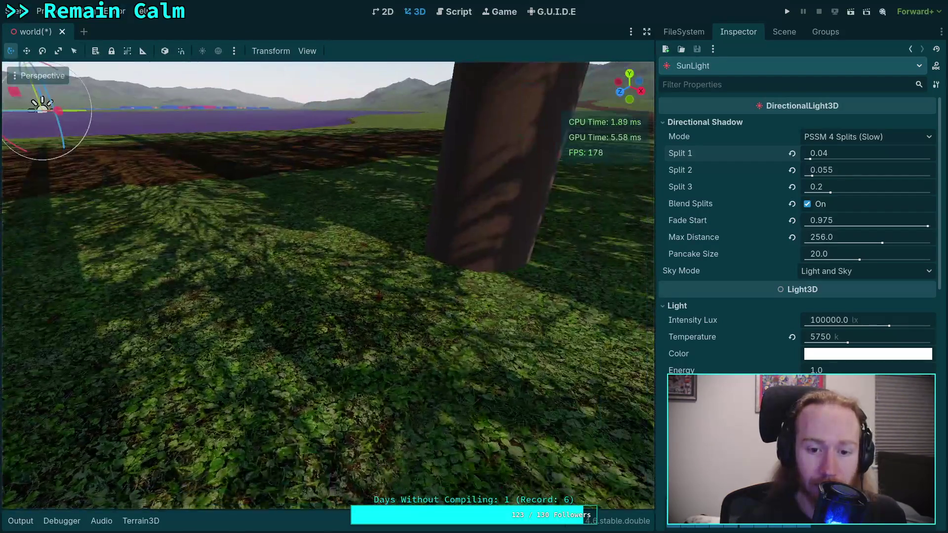
key(s)
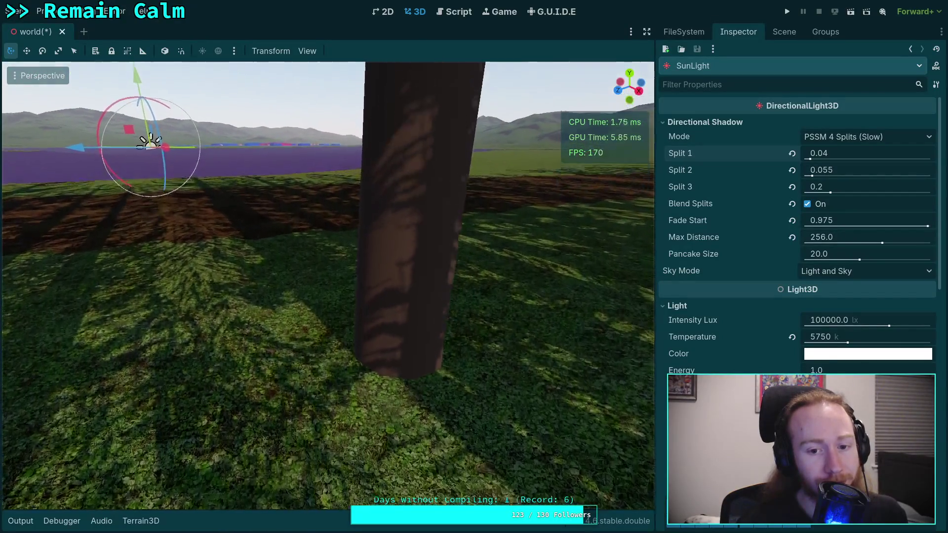
key(w)
key(w)
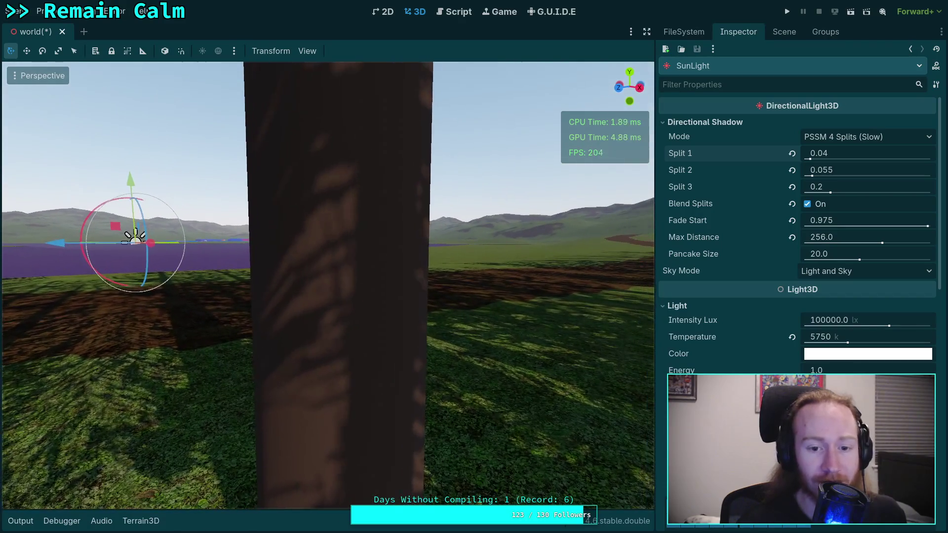
key(w)
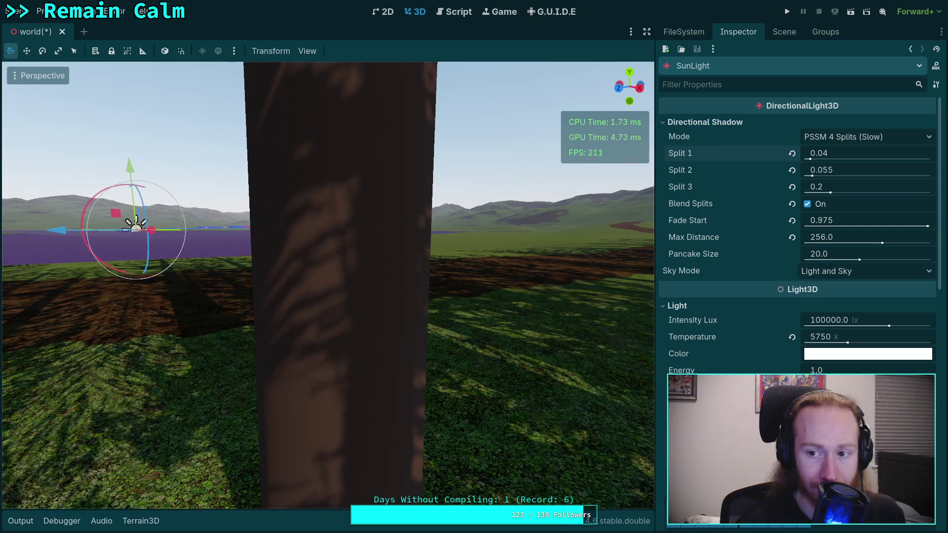
Freelook along the tree row and toward the lake, then return to the Python calculator.
right_click(491, 333)
key(w)
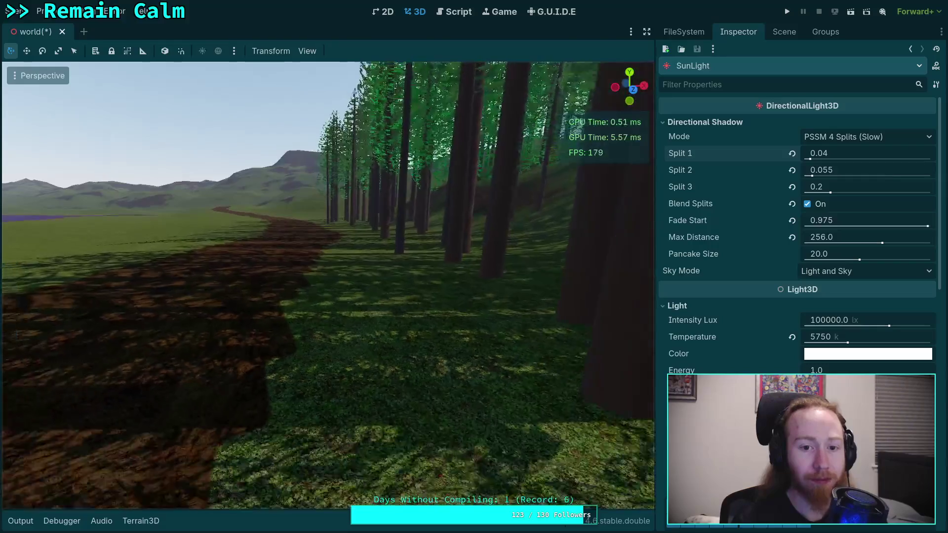
key(s)
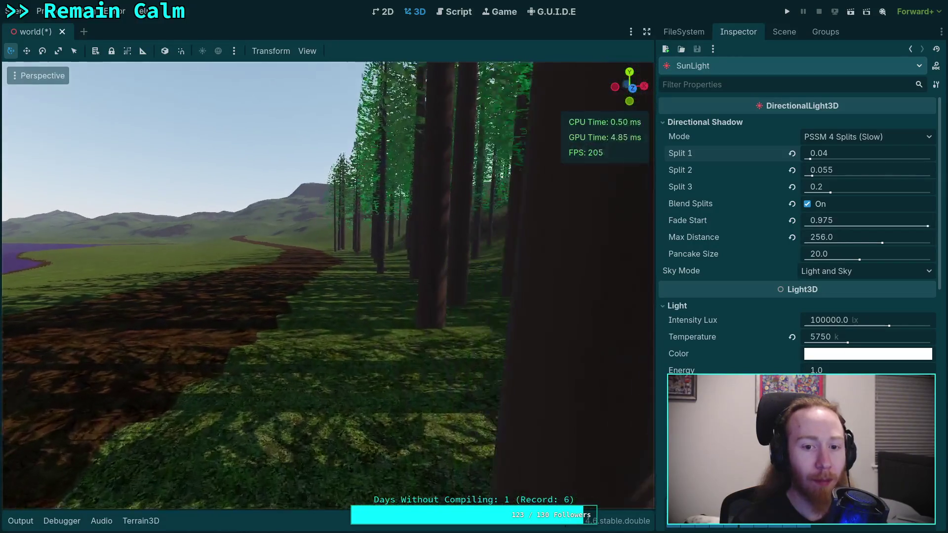
key(d)
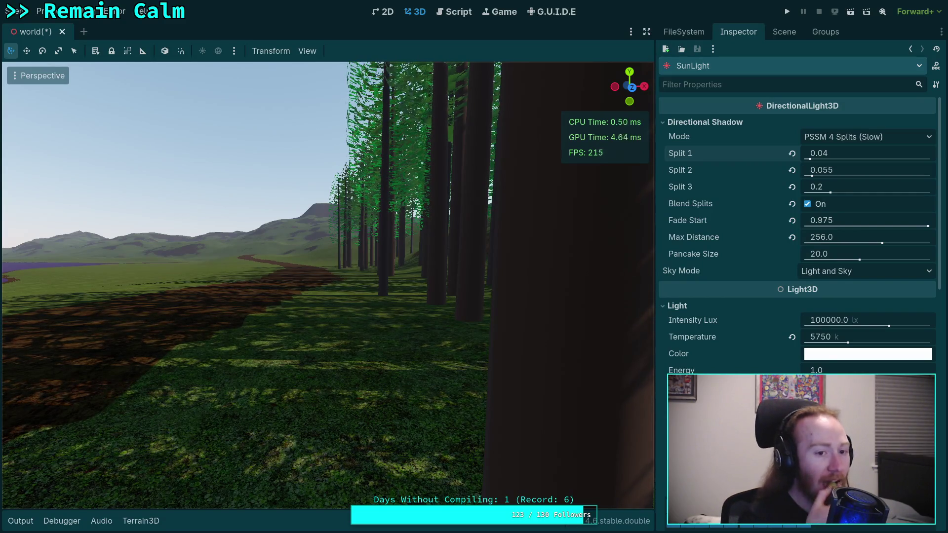
mouse_move(328, 284)
mouse_down()
mouse_move(222, 289)
mouse_move(247, 289)
mouse_up()
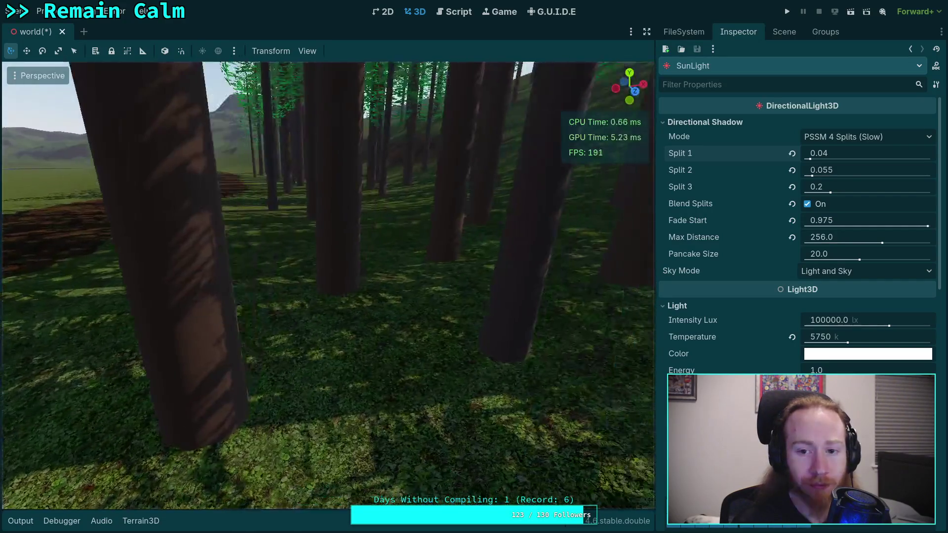
drag(387, 322, 389, 319)
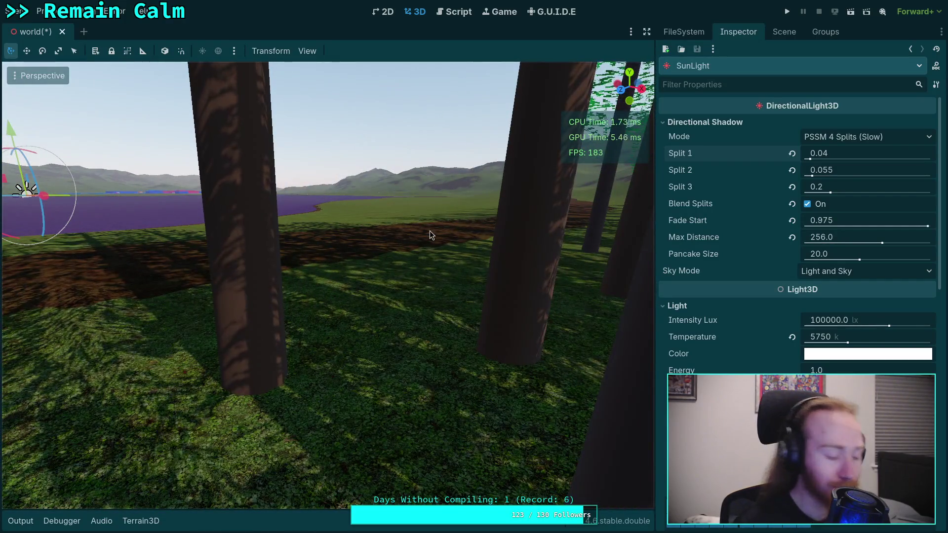
key(super+4)
text(8/25)
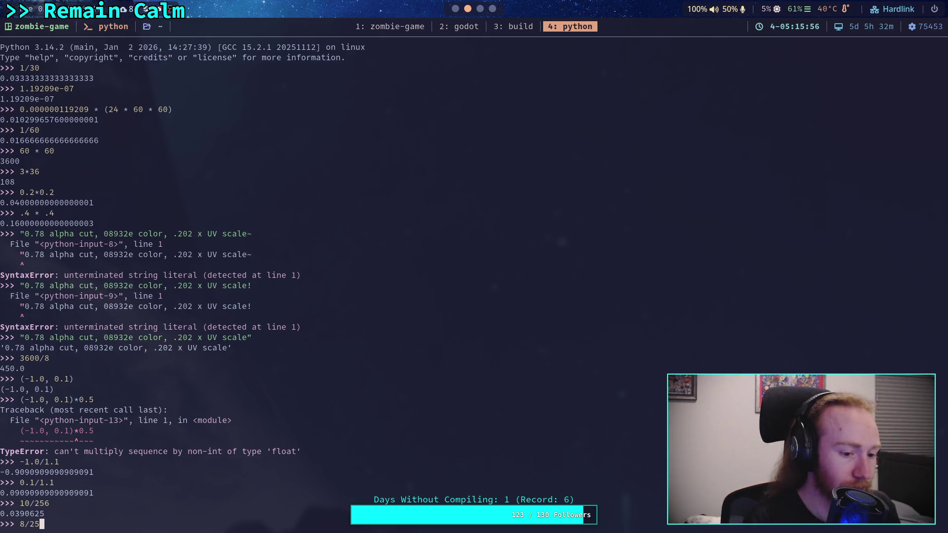
Evaluate 8/256 in the Python REPL to get 0.03125.
text(6)
key(Return)
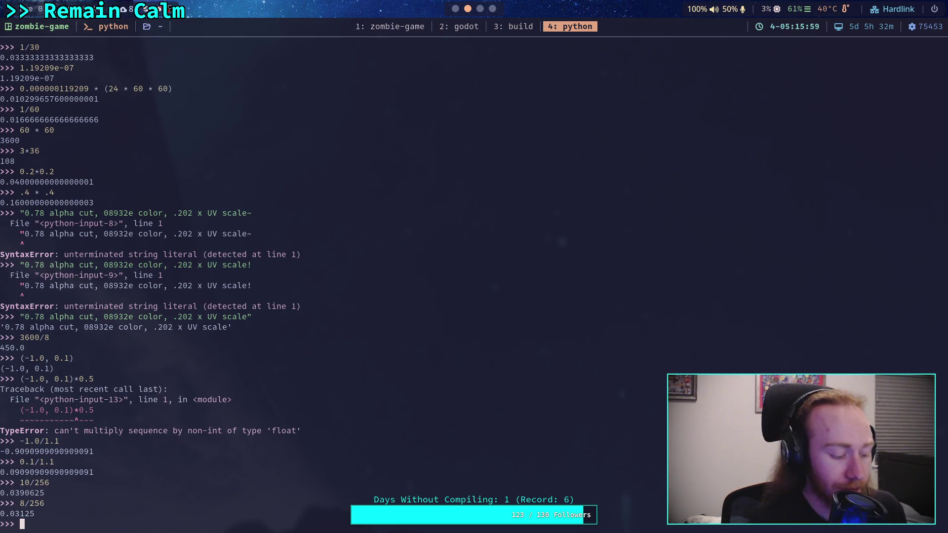
key(super+2)
Set Split 1 to 0.03125 (shown as 0.031), check a trunk's shadow, and return to Python.
click(845, 152)
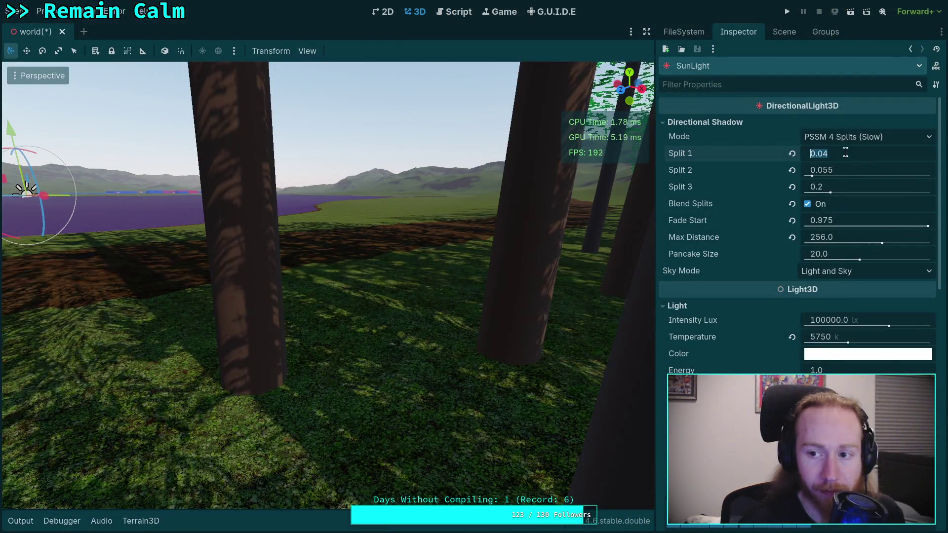
text(0.0315)
key(BackSpace)
text(25)
key(Return)
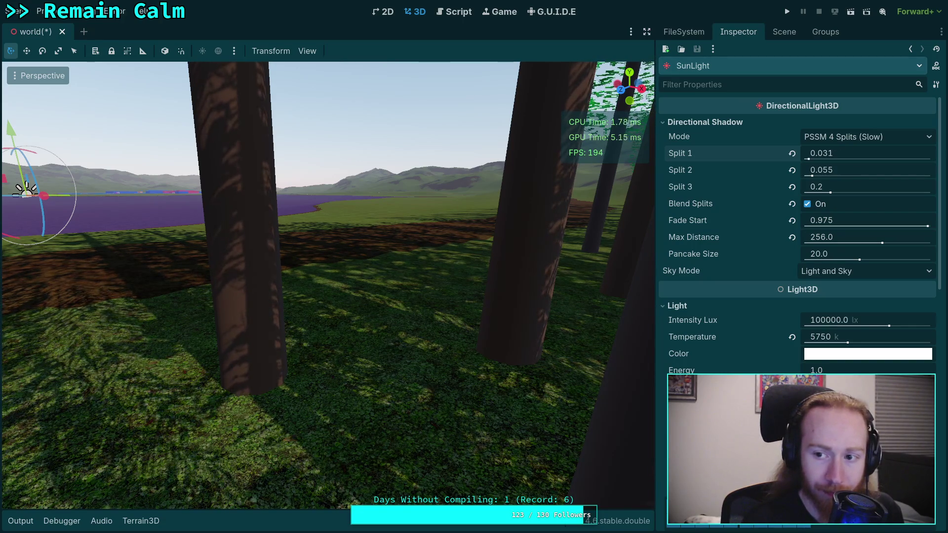
key(w)
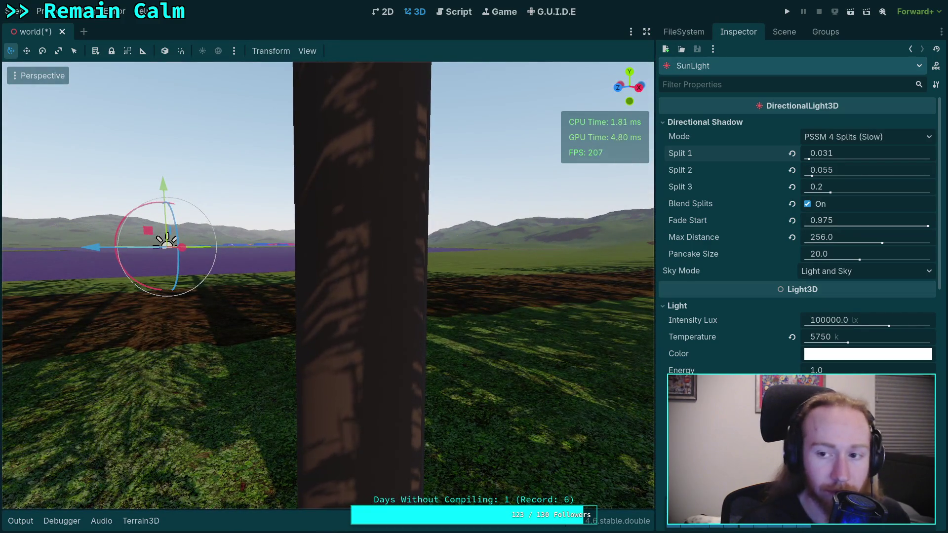
key(super+4)
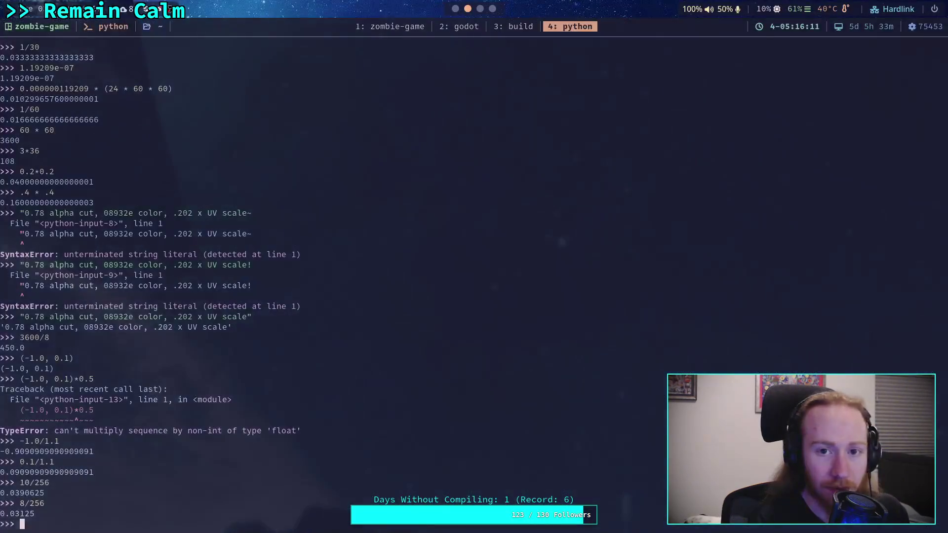
Evaluate 6/256 (0.0234375) and 4/256 (0.015625) in Python, then go back to Godot.
text(6/24)
text(6/256)
key(Return)
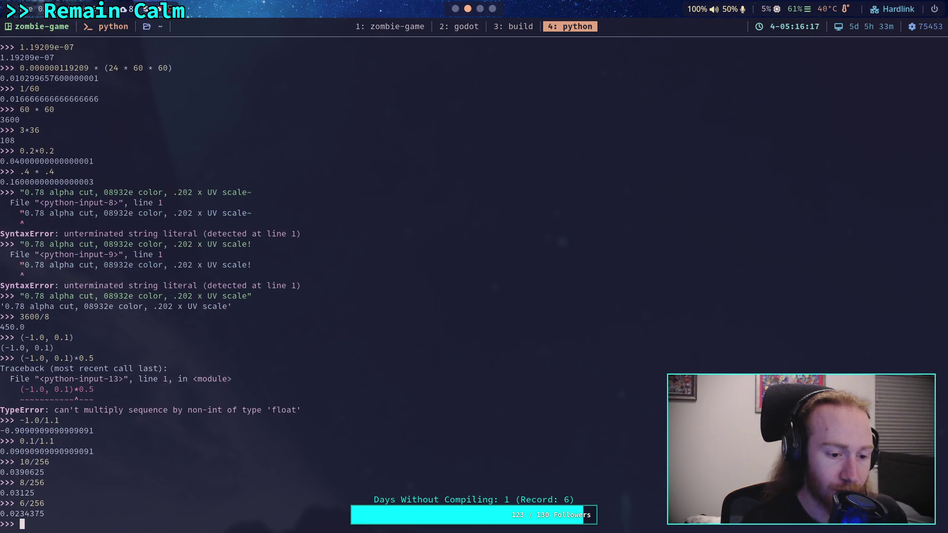
key(Up)
key(Left)
key(Left)
key(Left)
key(Return)
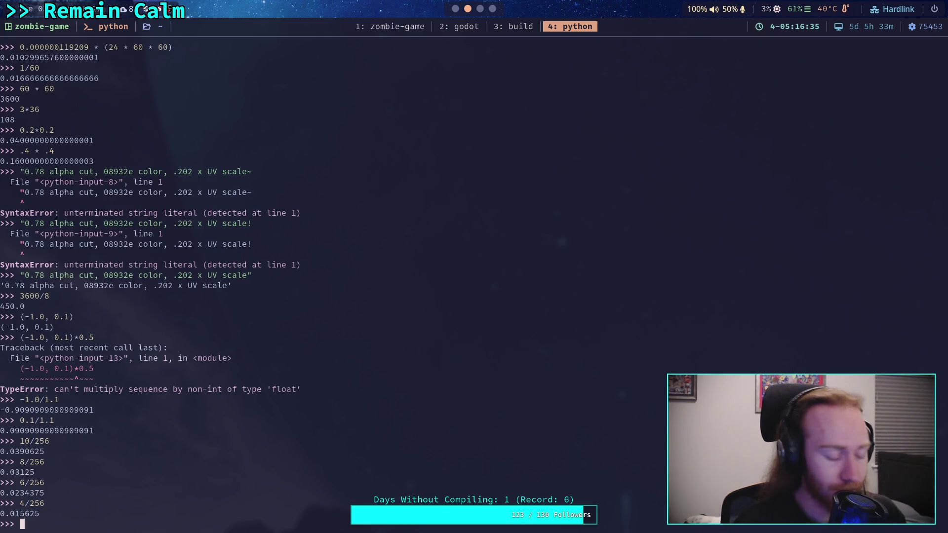
key(super+2)
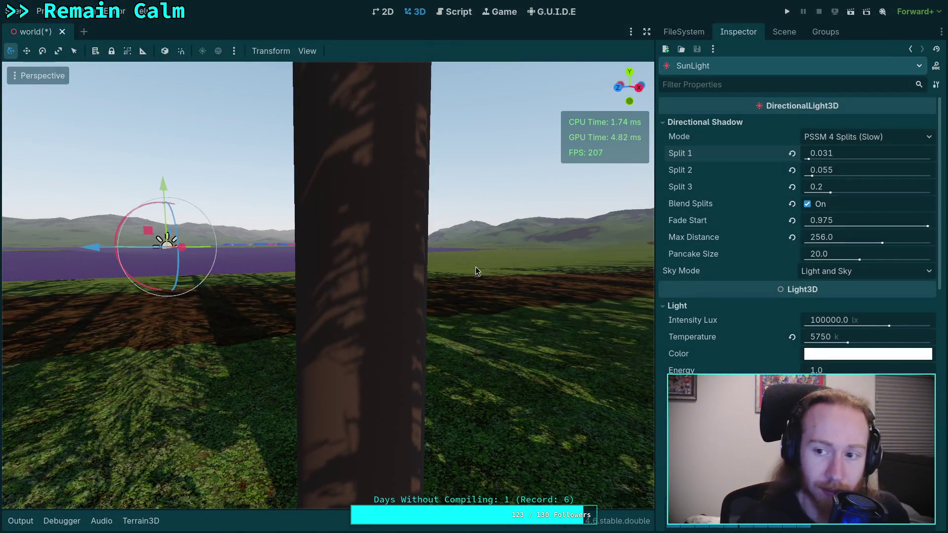
Enter 0.03 as SunLight's Split 1 and read the Split 1 tooltip.
click(821, 153)
text(0.03)
key(Return)
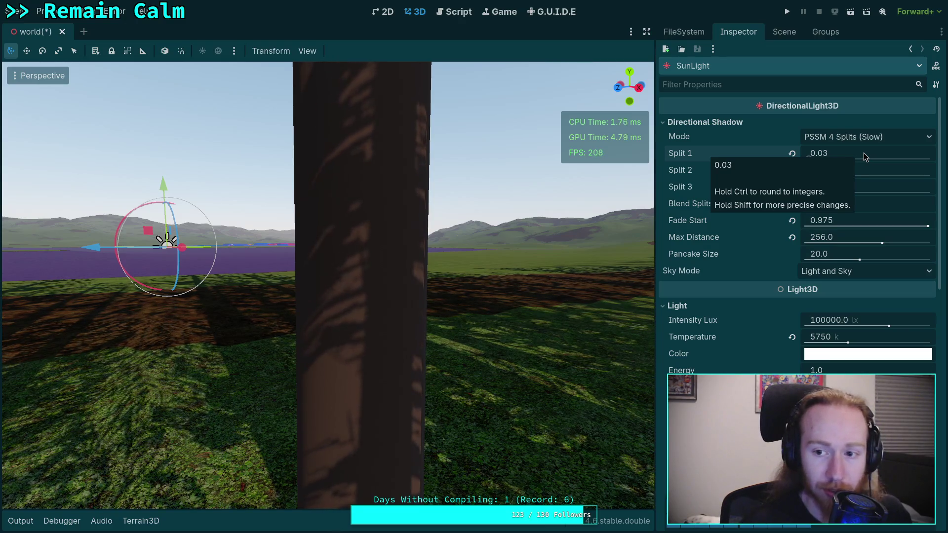
mouse_move(698, 157)
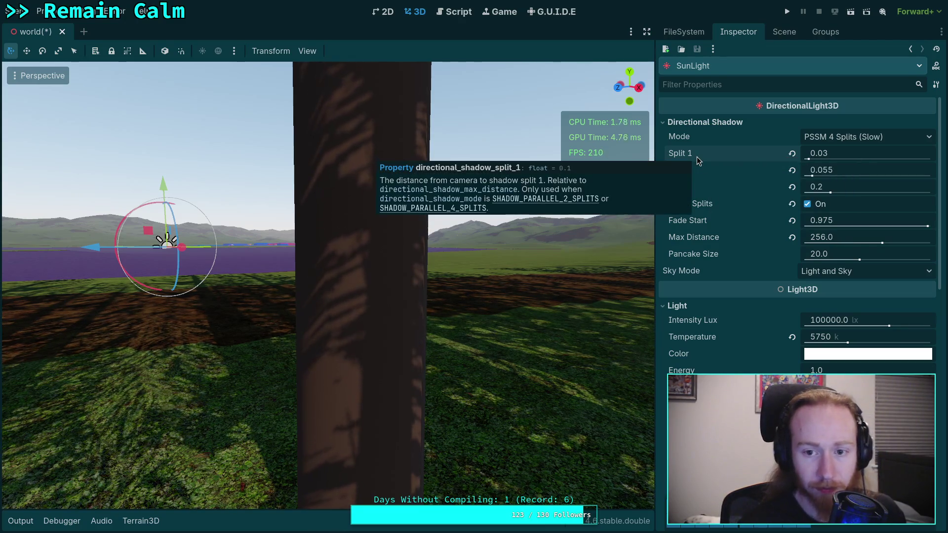
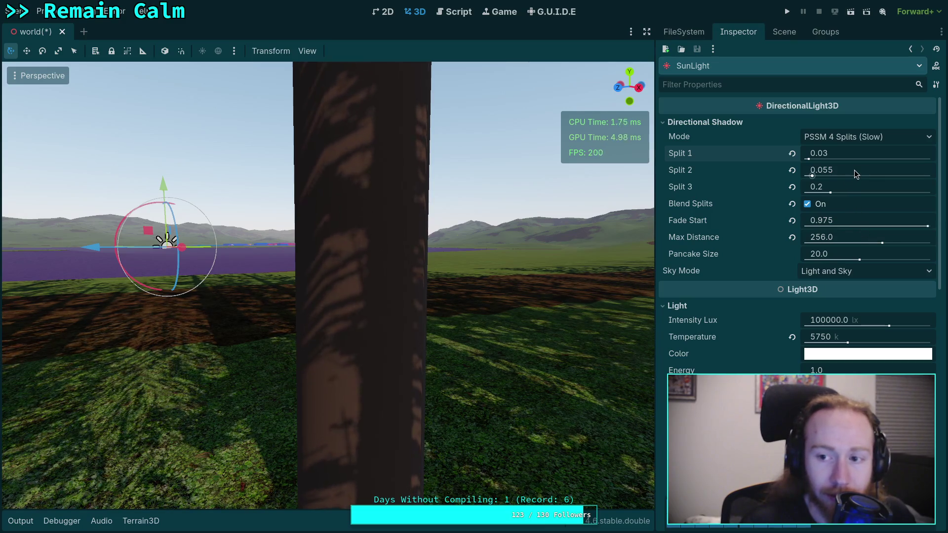
Nudge Split 2, then revert Split 3 to 0.5 and Split 2 to 0.2.
drag(853, 170, 814, 177)
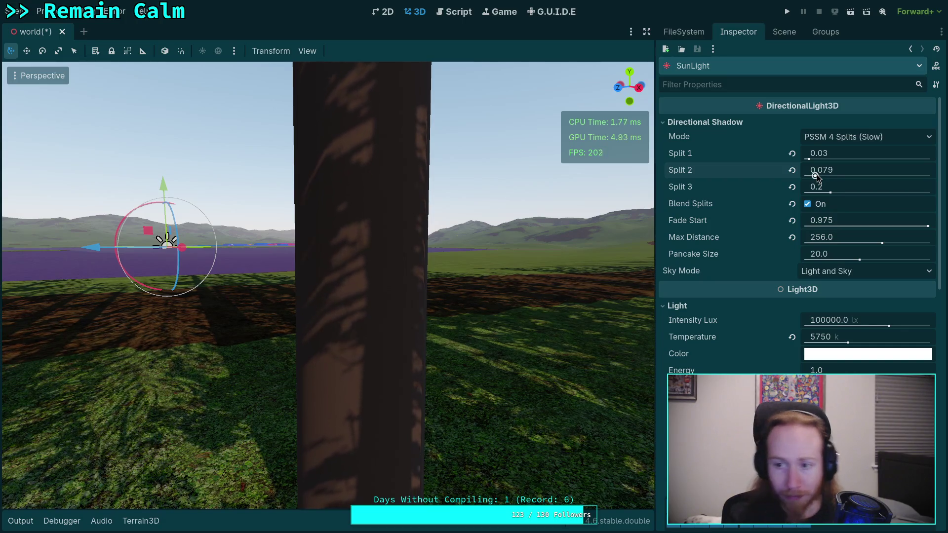
click(791, 187)
click(792, 170)
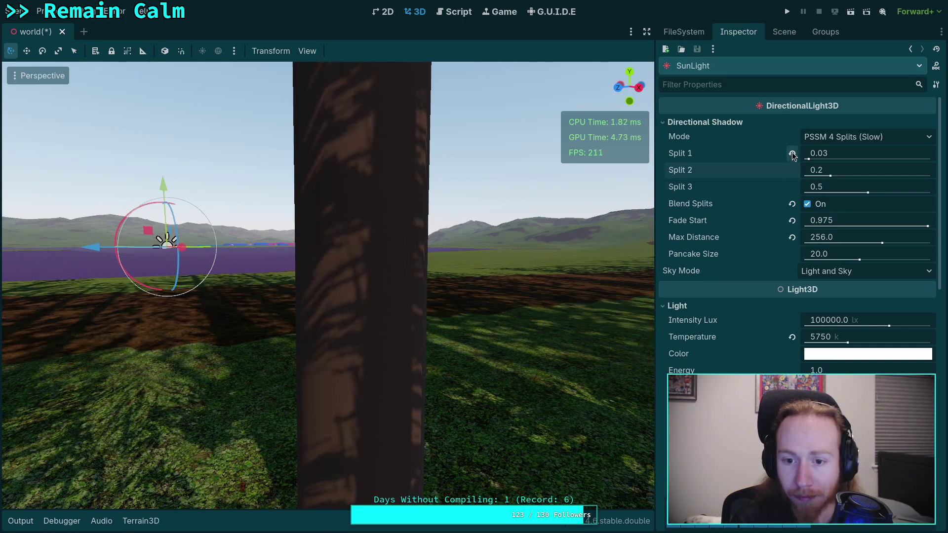
Revert Split 1 to its 0.1 default and enter 150 as the shadow Max Distance.
click(792, 153)
drag(876, 245, 858, 251)
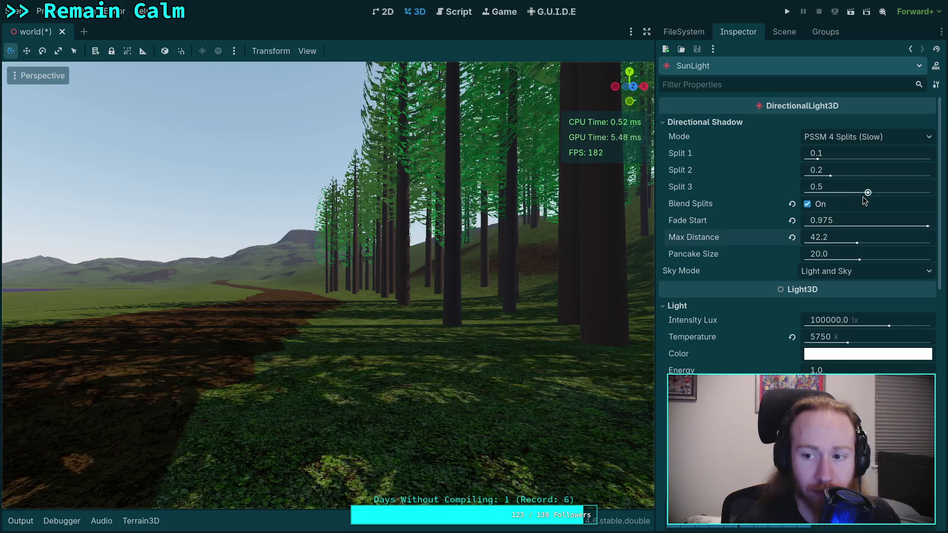
drag(857, 243, 871, 244)
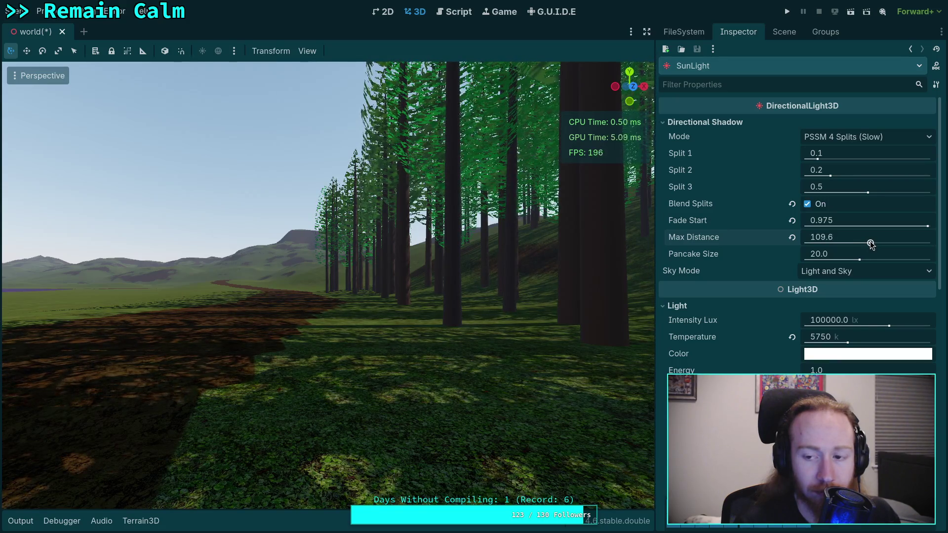
click(851, 238)
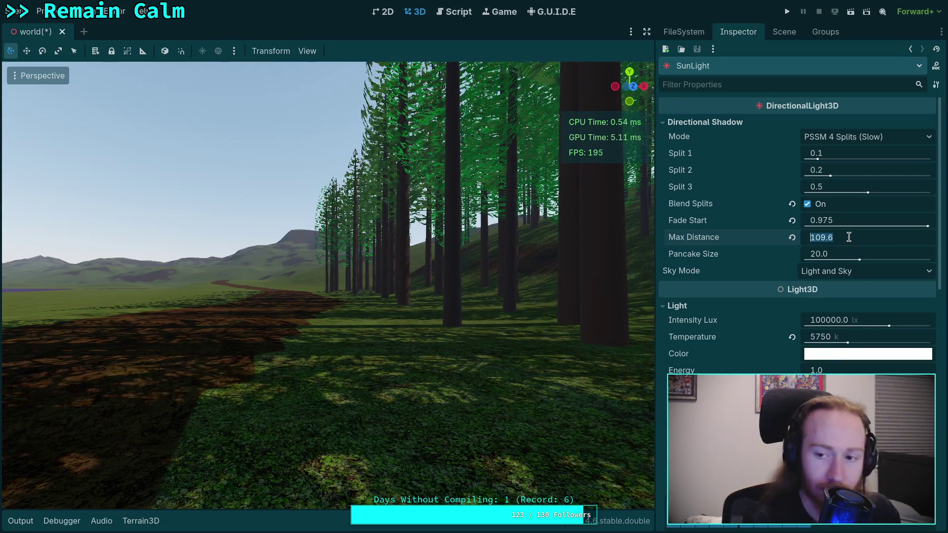
text(150)
key(Return)
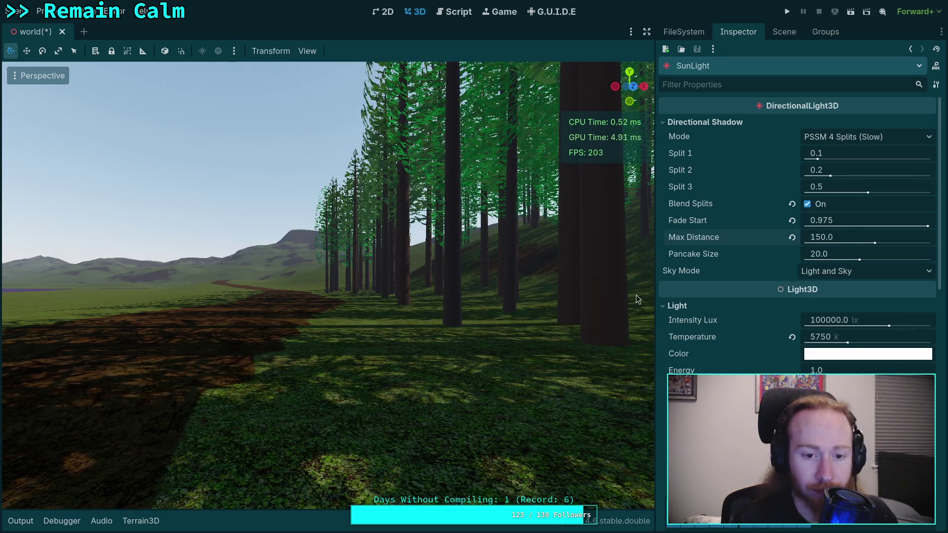
key(w)
key(w)
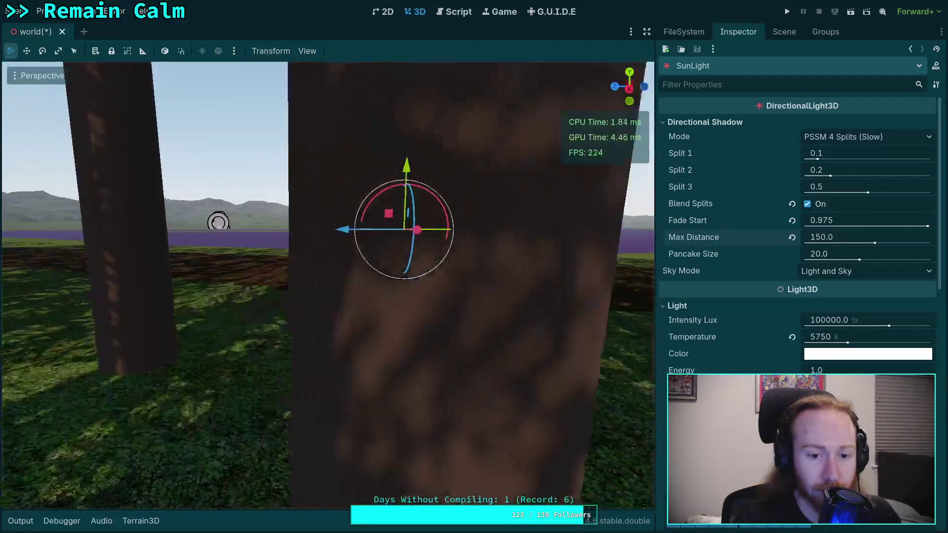
key(s)
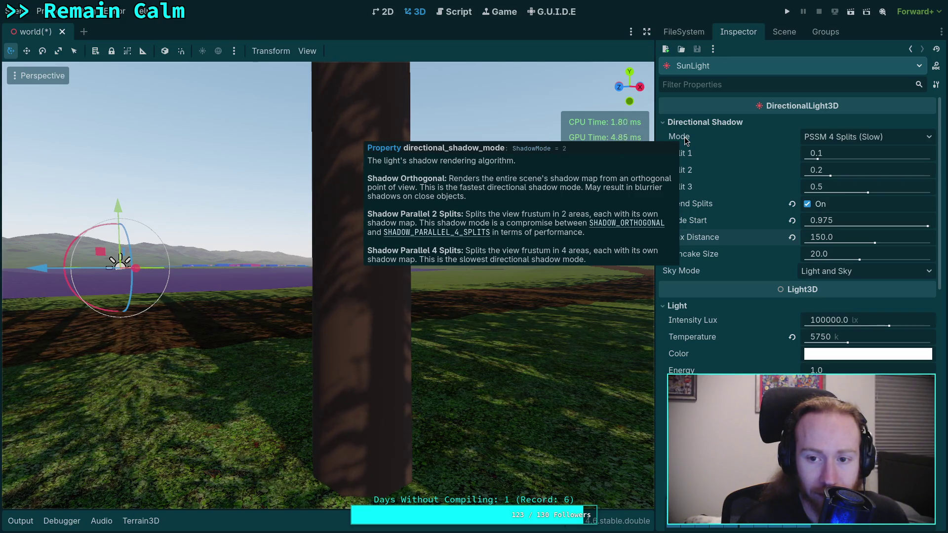
Open the SunLight's Directional Shadow Mode dropdown in the Inspector.
click(857, 141)
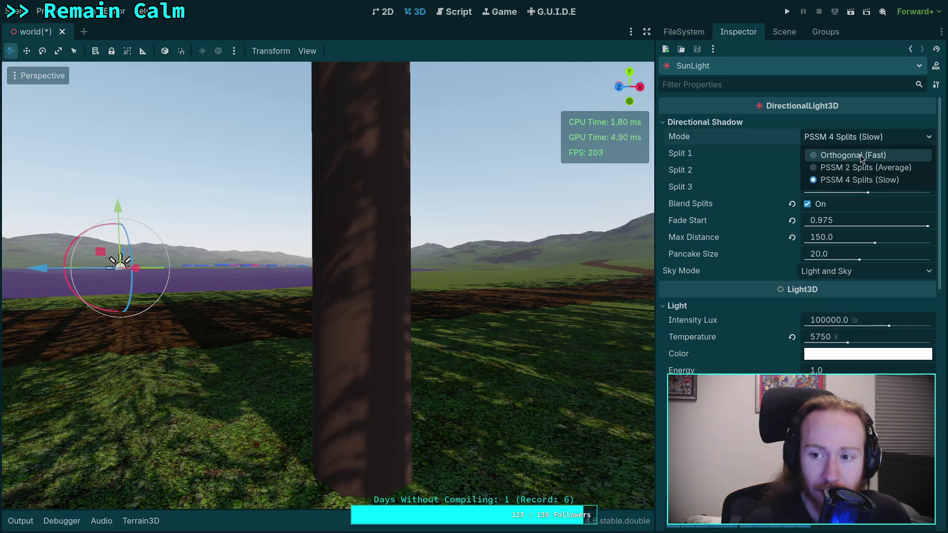
Switch the shadow mode to Orthogonal (Fast), compare against PSSM 4 Splits, then reselect Orthogonal.
click(860, 155)
right_click(479, 312)
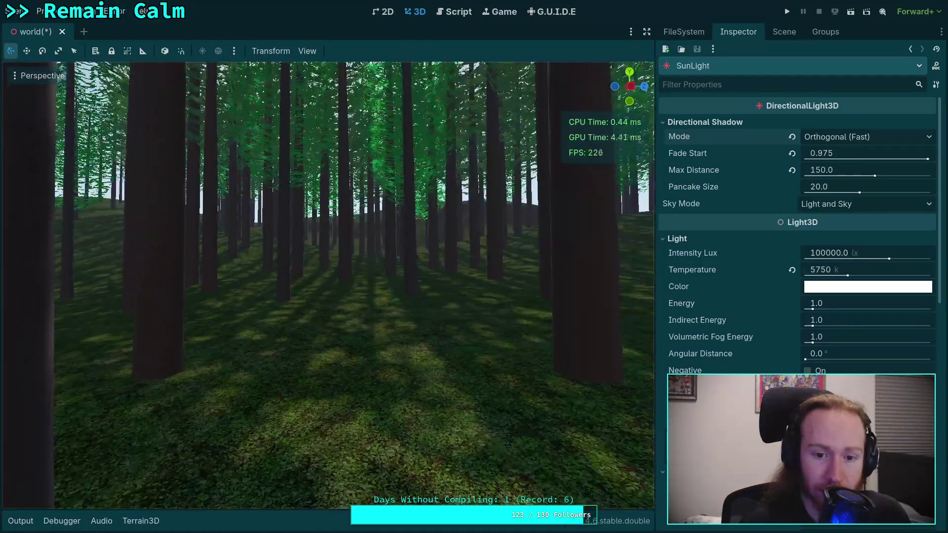
key(f)
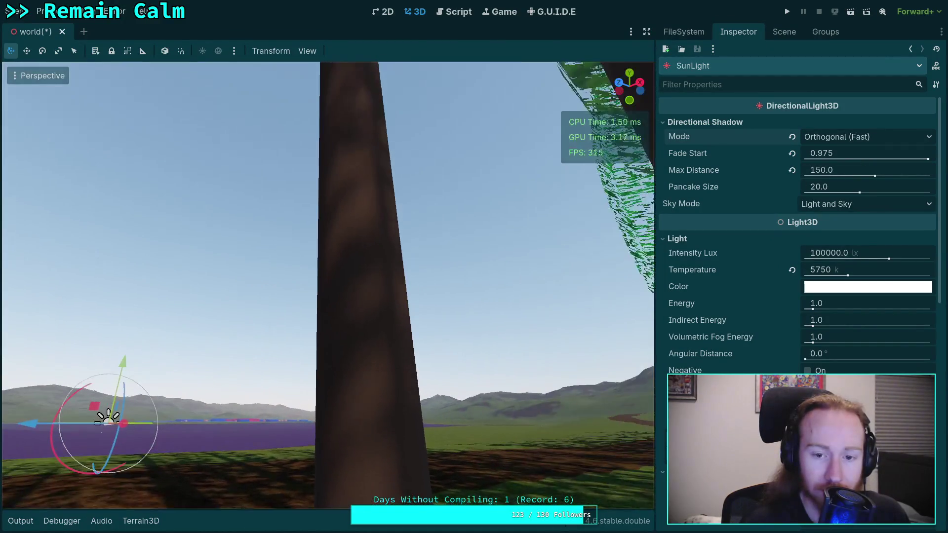
right_click(637, 286)
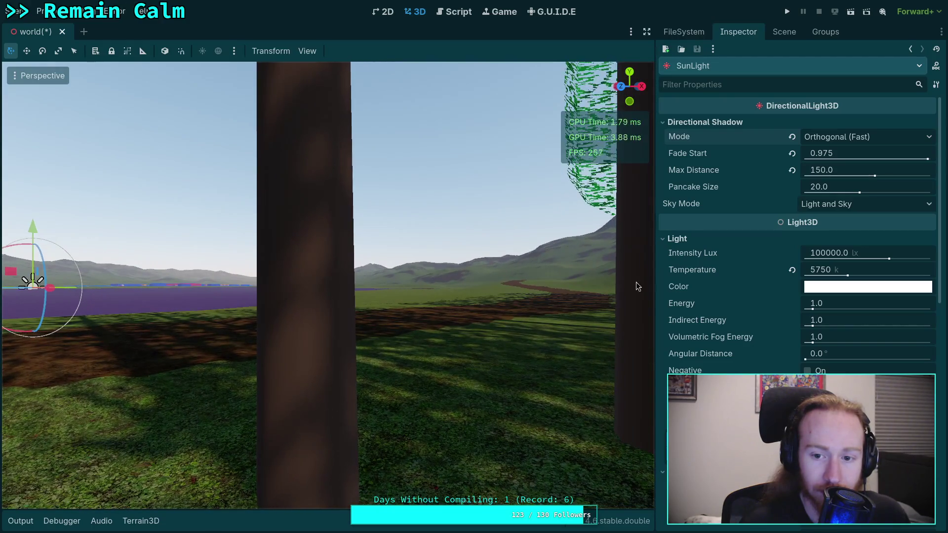
click(867, 137)
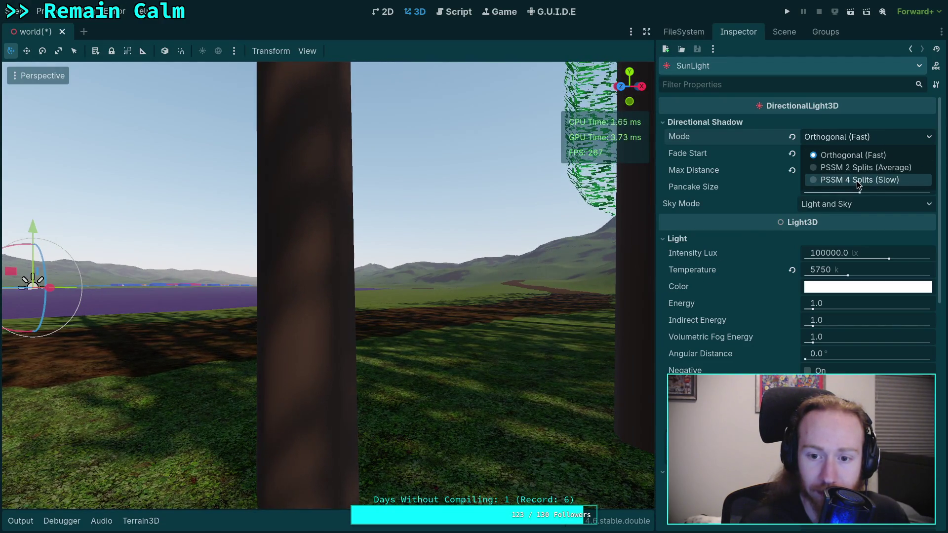
click(857, 181)
click(846, 137)
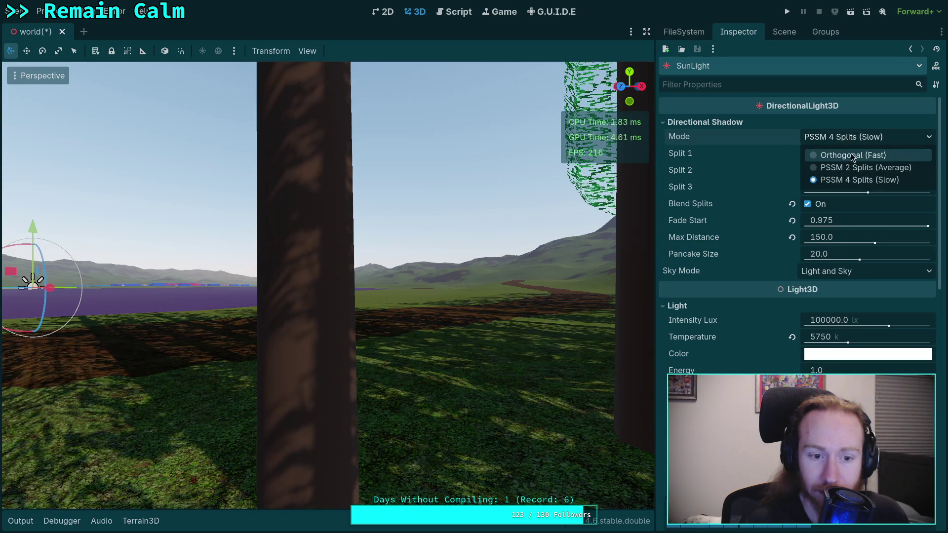
click(849, 154)
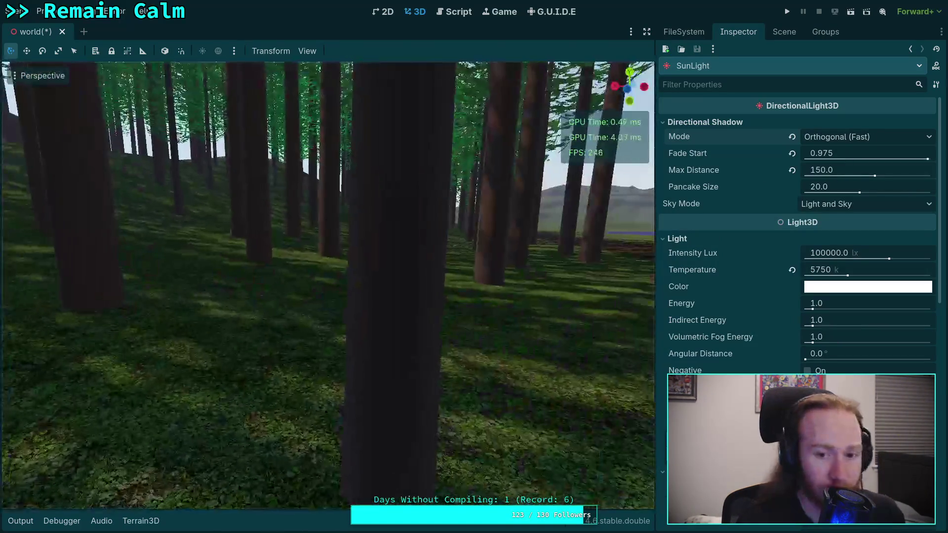
Fly through the forest and field inspecting shadows, keeping Orthogonal as the shadow mode.
key(w)
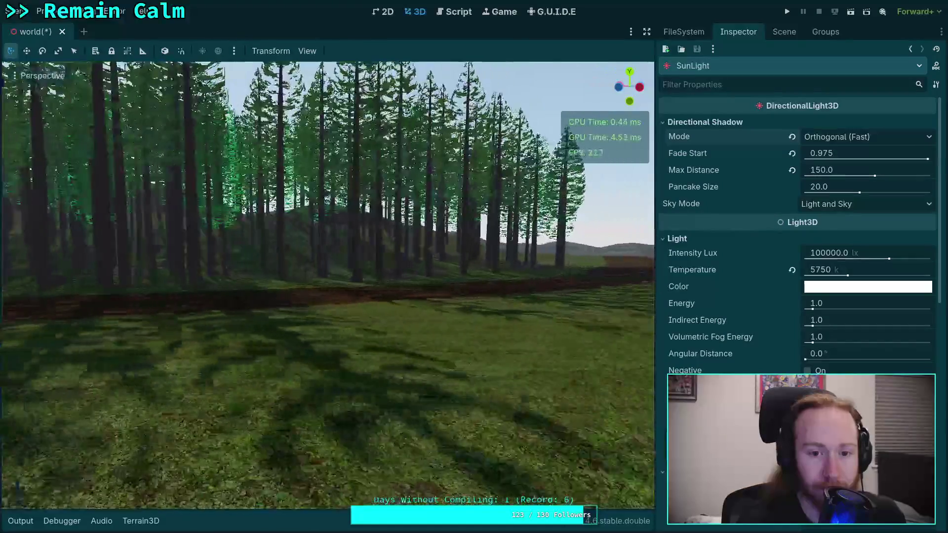
key(w)
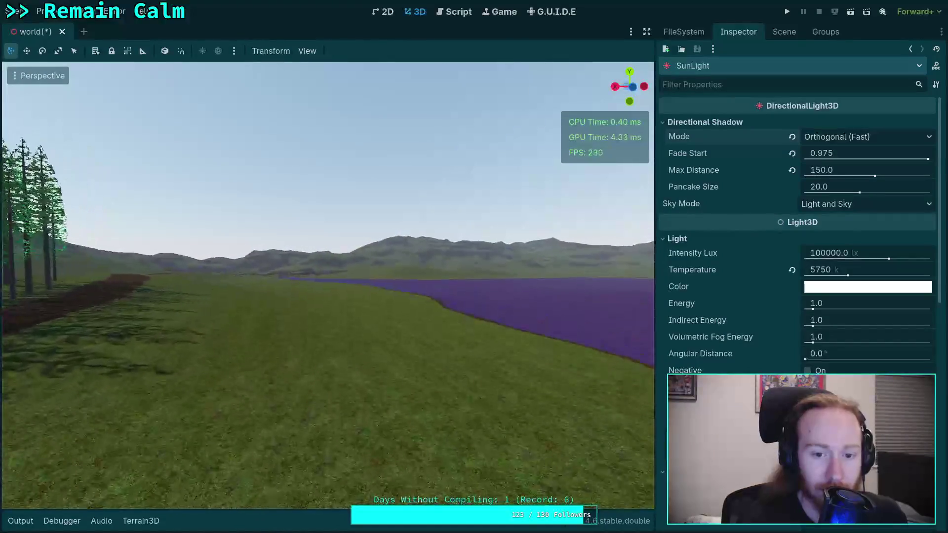
key(w)
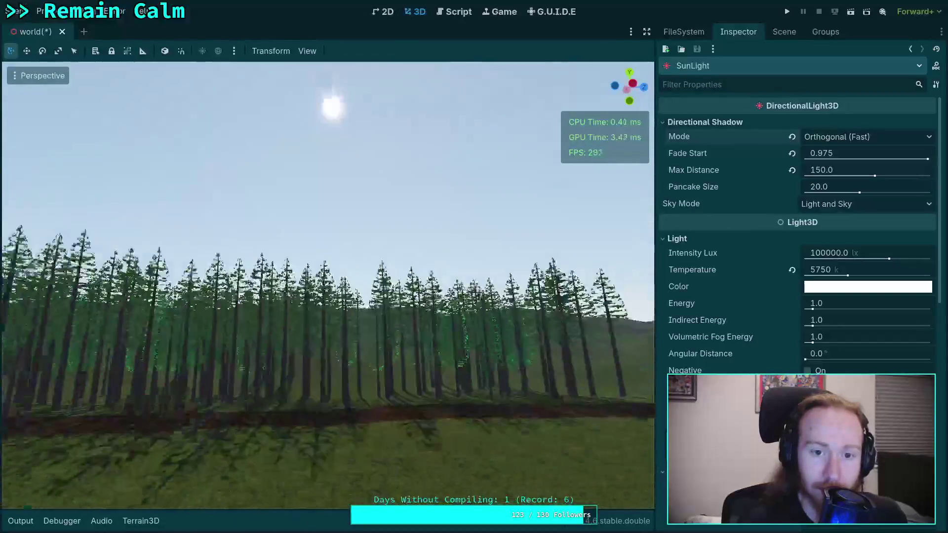
key(w)
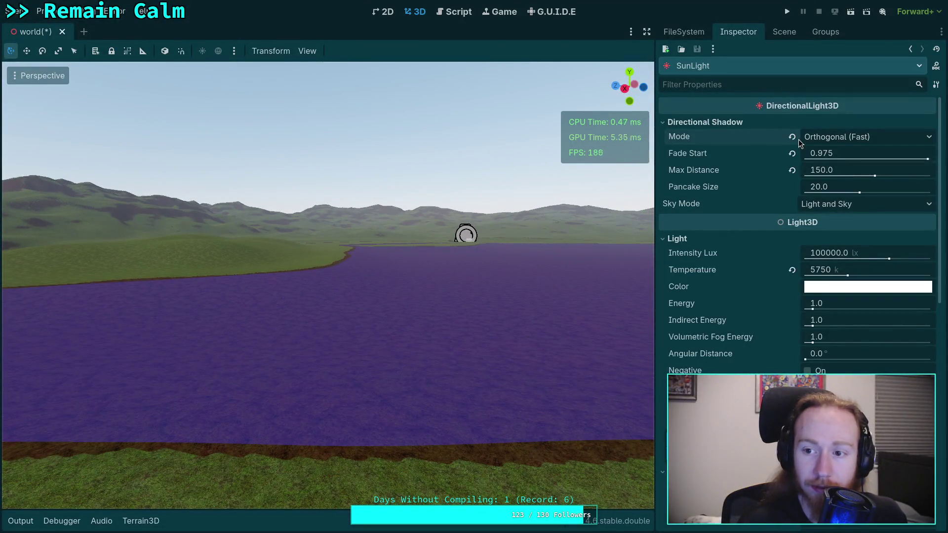
key(w)
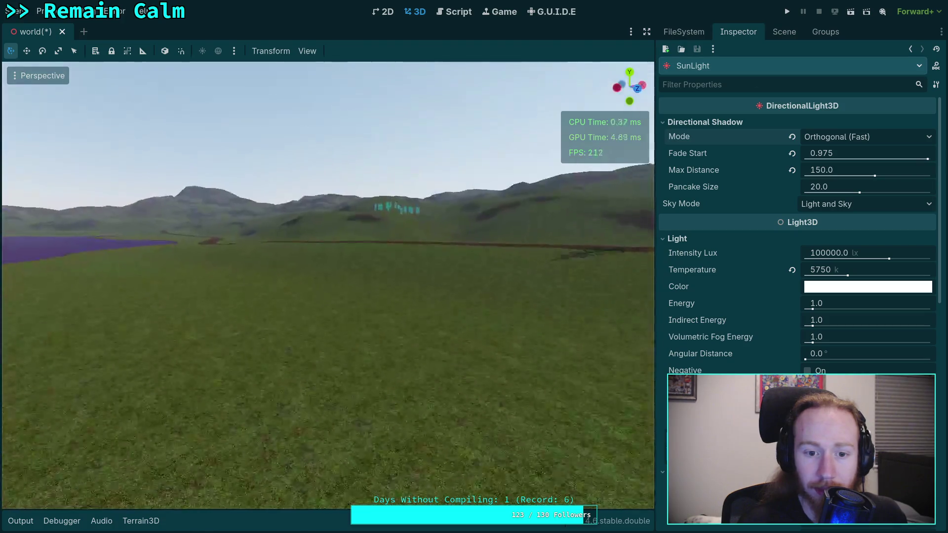
key(w)
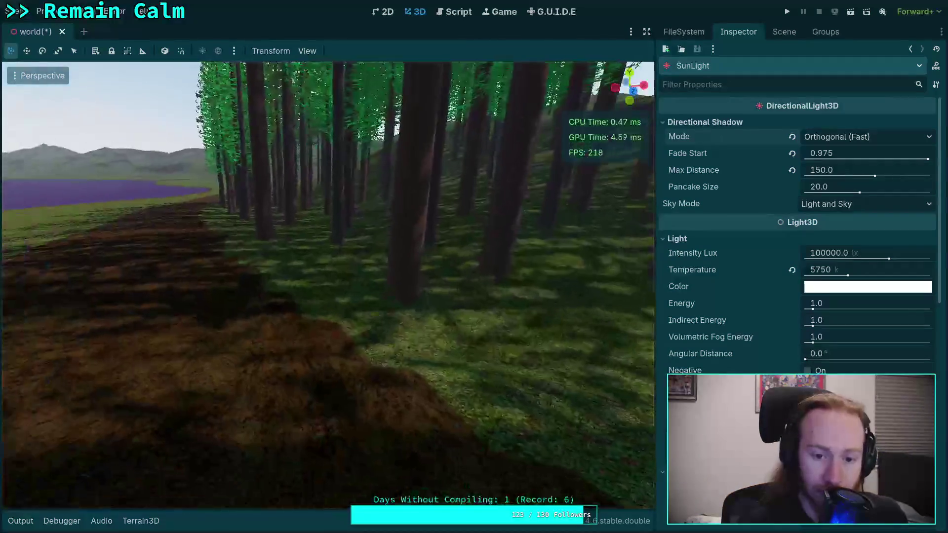
key(w)
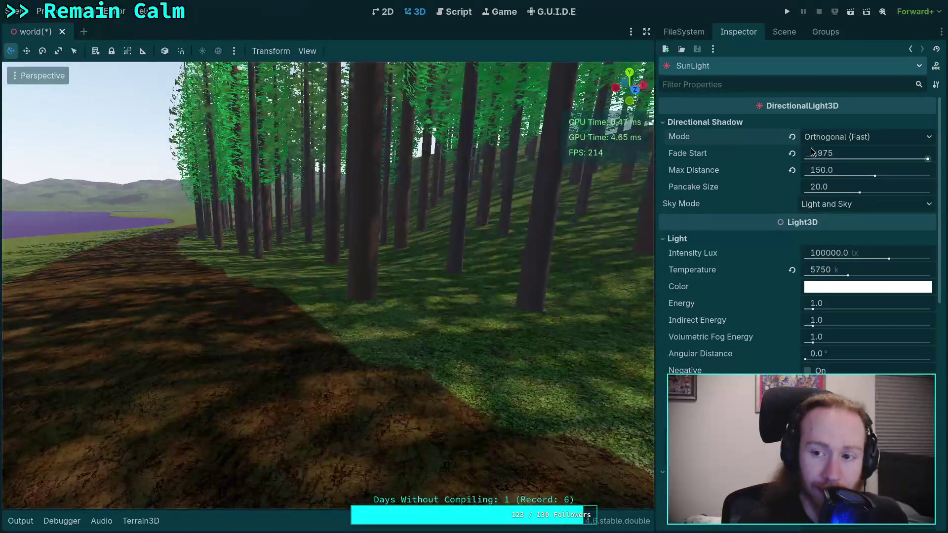
click(815, 137)
click(724, 151)
click(840, 139)
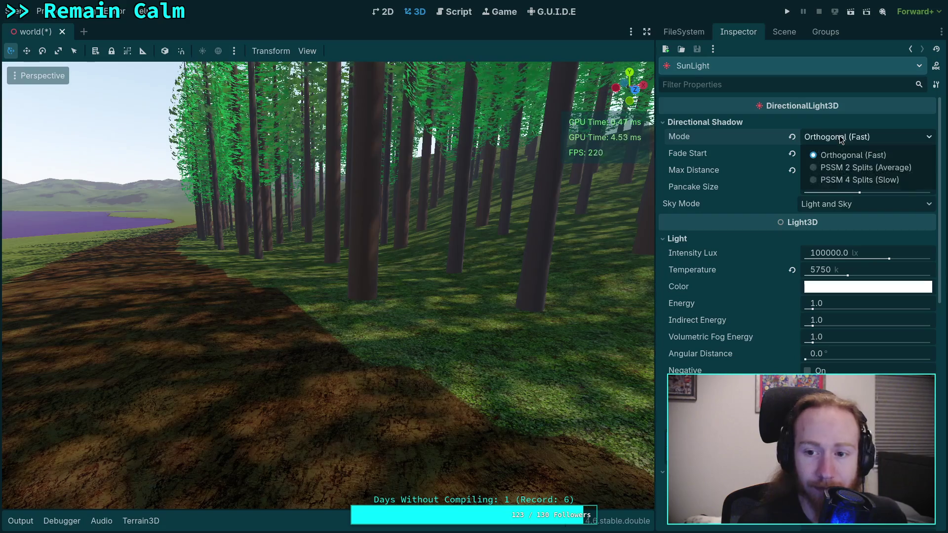
Lower the shadow max distance to about 52 and fly around checking the tree shadows.
click(712, 151)
drag(878, 177, 837, 181)
key(w)
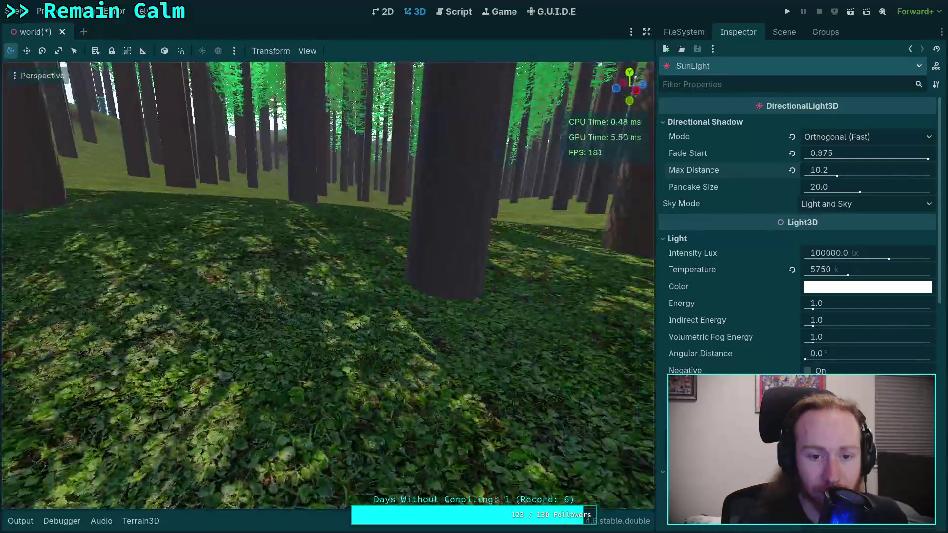
key(w)
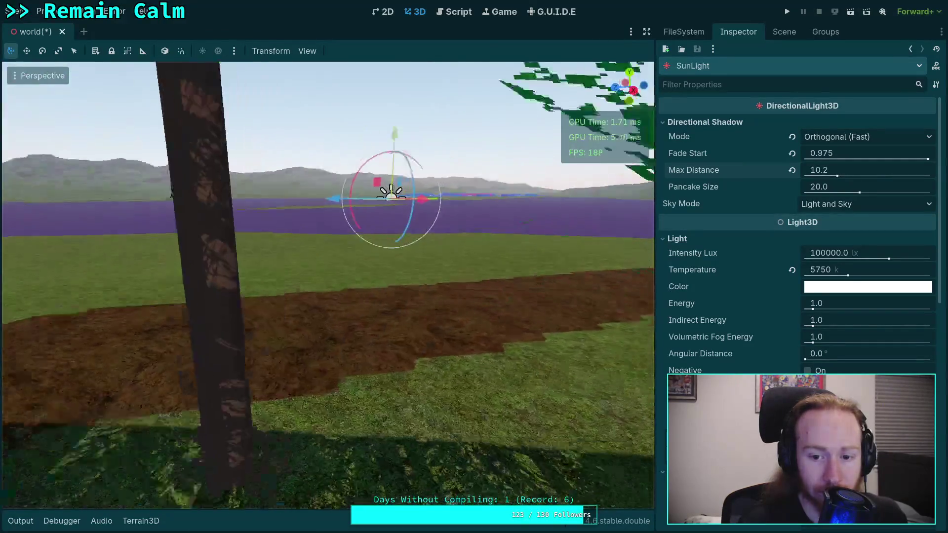
key(w)
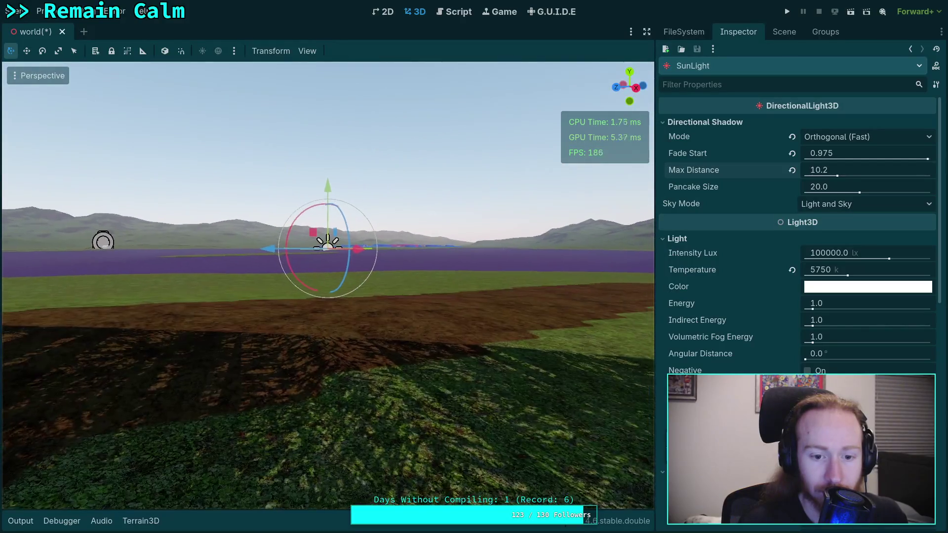
right_click(456, 194)
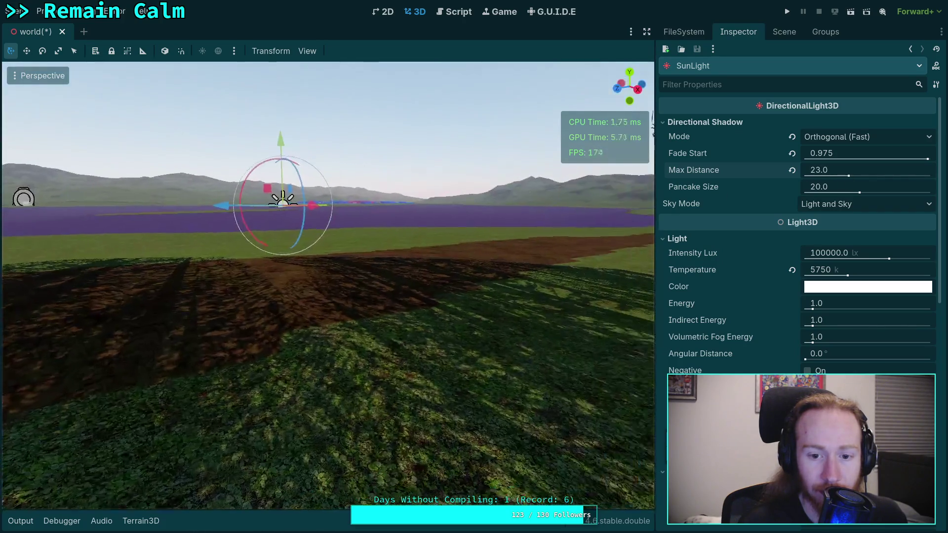
key(s)
key(w)
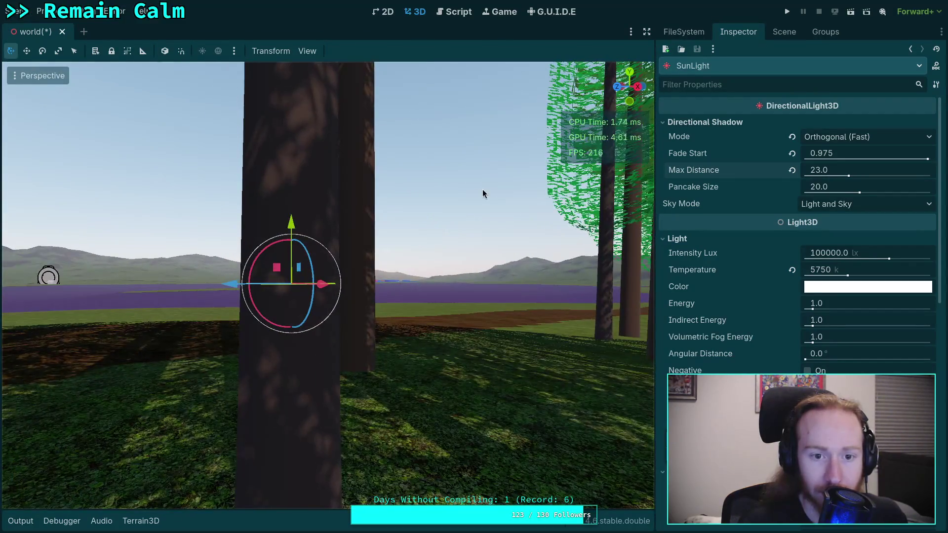
Enter an exact shadow max distance of 8.
drag(849, 176, 834, 170)
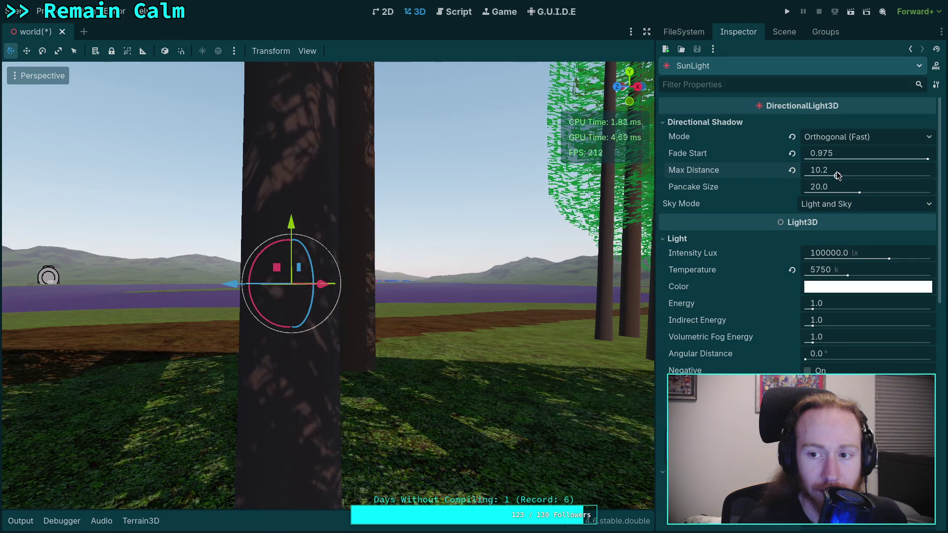
click(834, 168)
text(8)
key(Return)
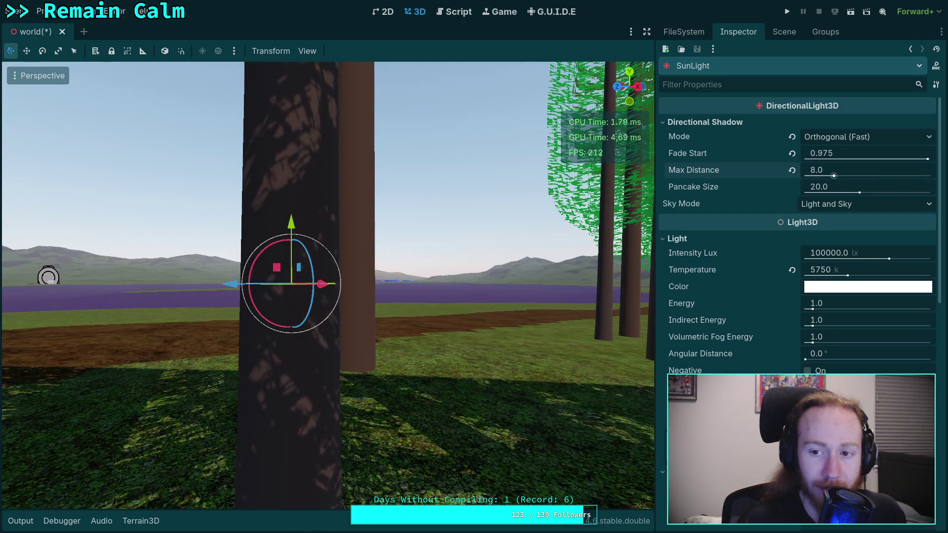
Switch the SunLight's Directional Shadow Mode to PSSM 4 Splits (Slow).
key(s)
key(w)
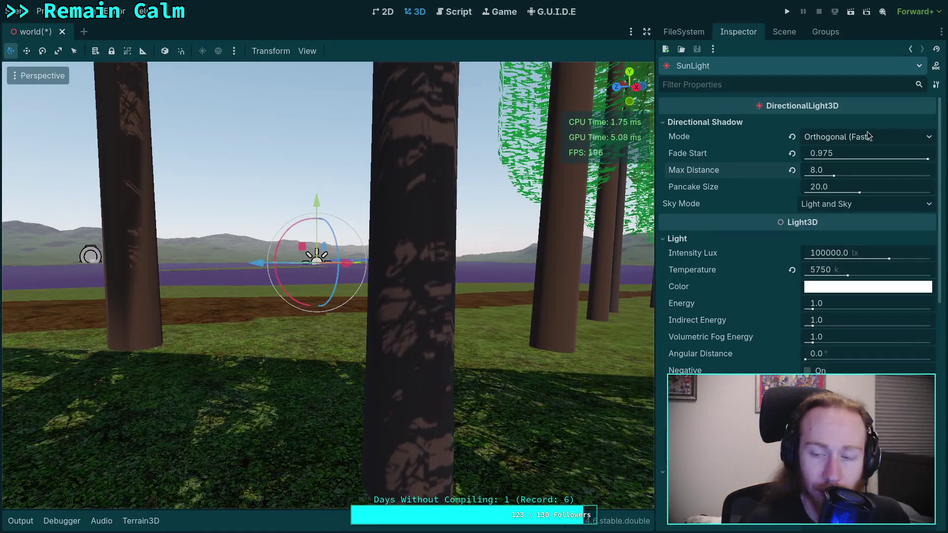
click(866, 135)
click(839, 182)
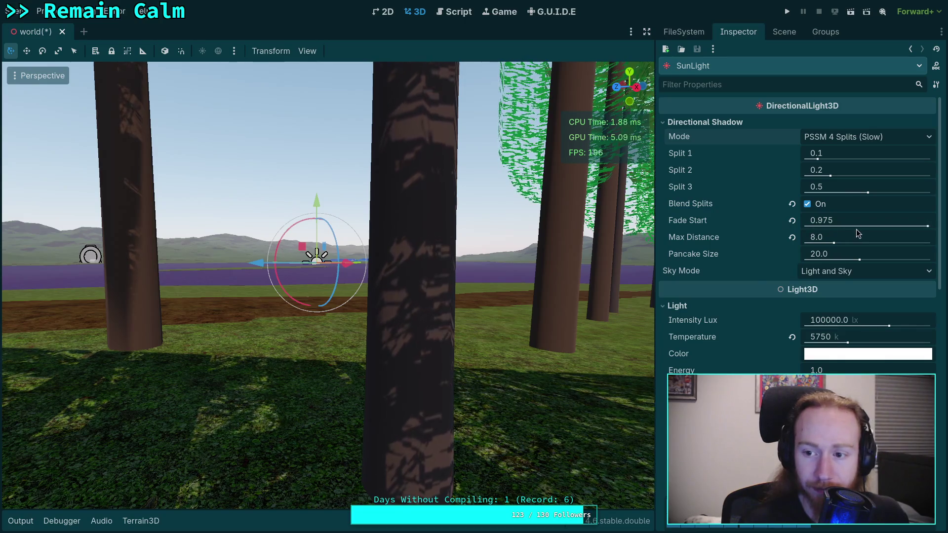
Set the shadow max distance to 128.
drag(833, 245, 871, 241)
click(843, 237)
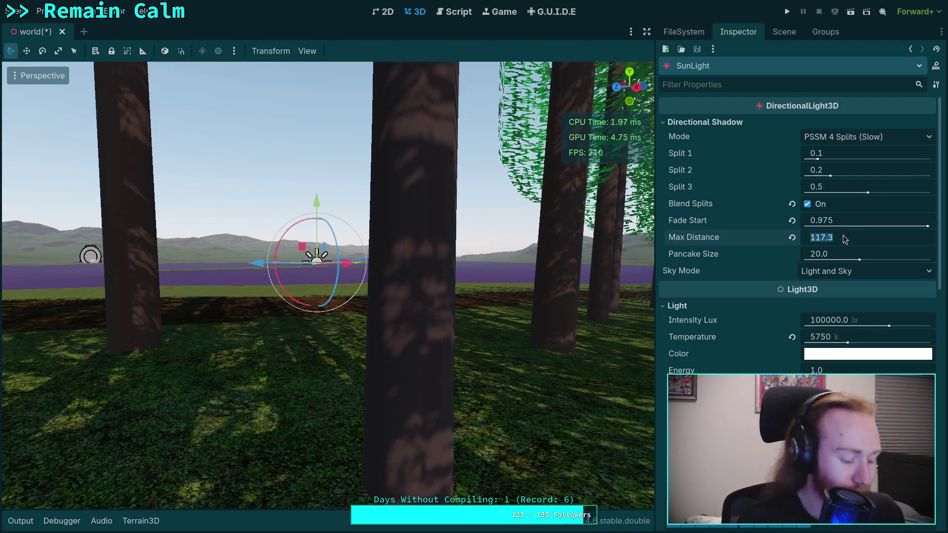
text(128)
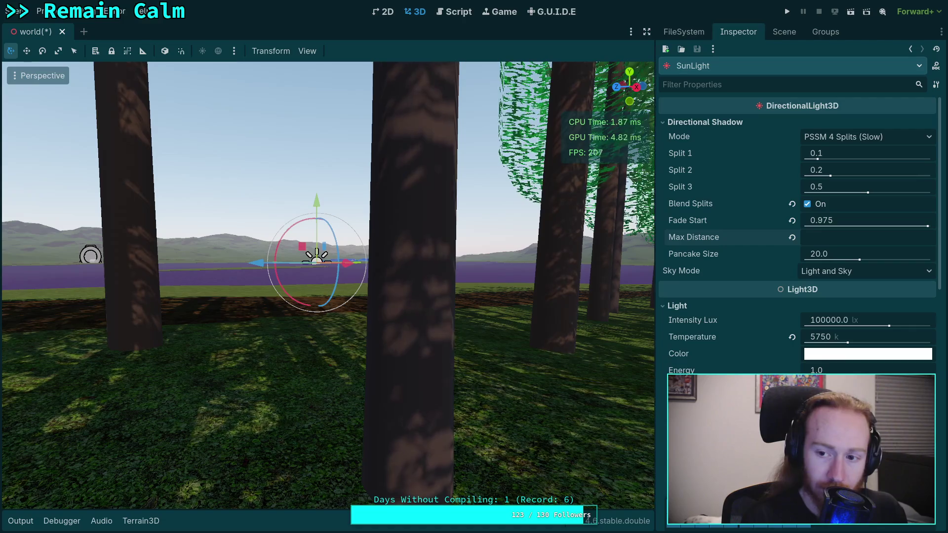
text(8)
key(Return)
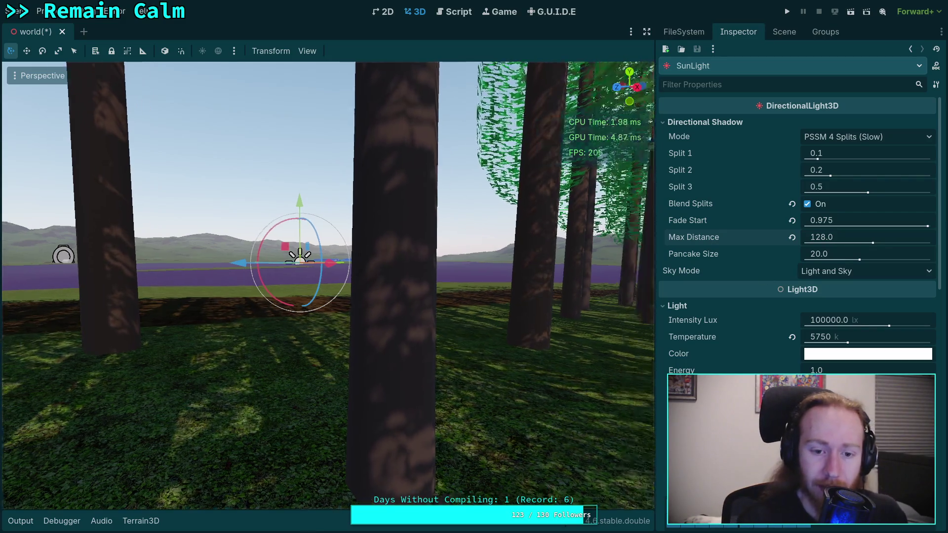
key(w)
key(s)
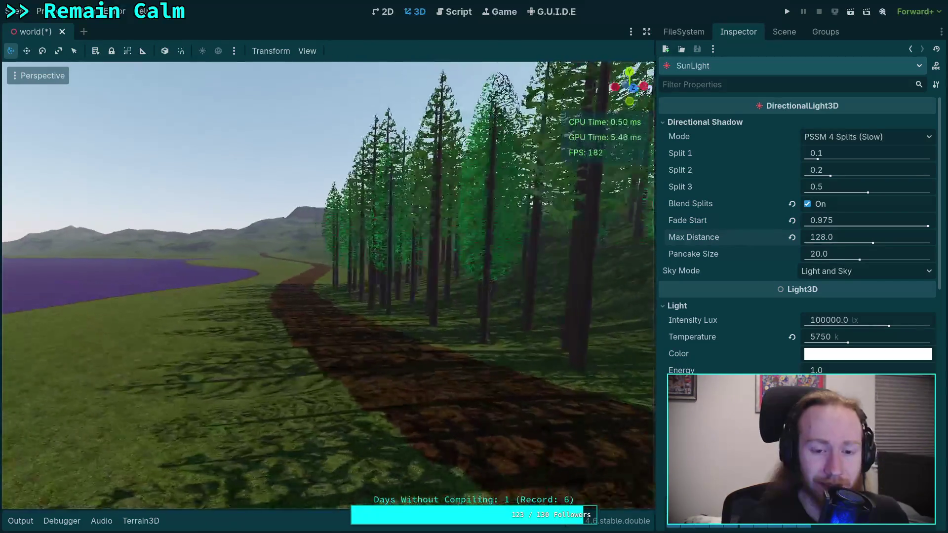
Raise the shadow max distance to 400, flying along the path to compare.
mouse_move(874, 243)
mouse_down()
mouse_move(887, 240)
mouse_move(874, 241)
mouse_up()
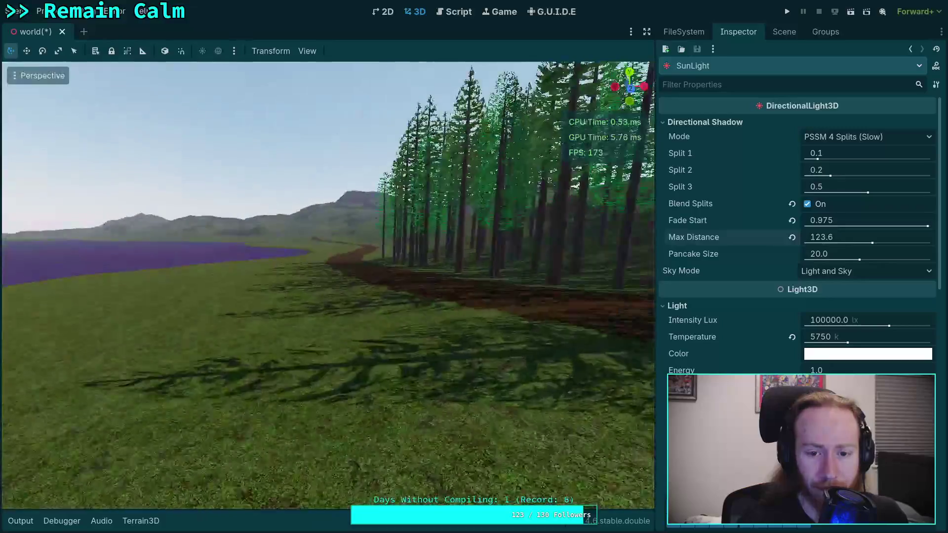
key(w)
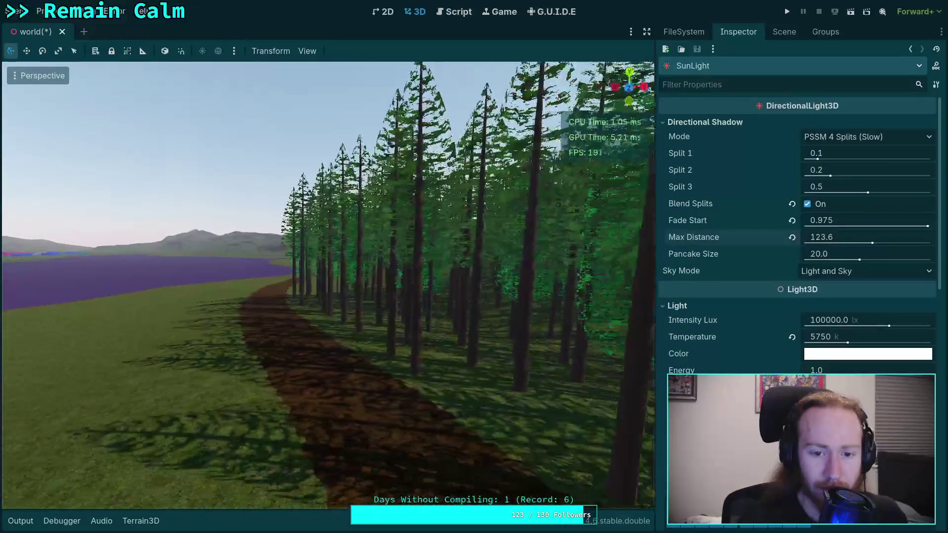
key(s)
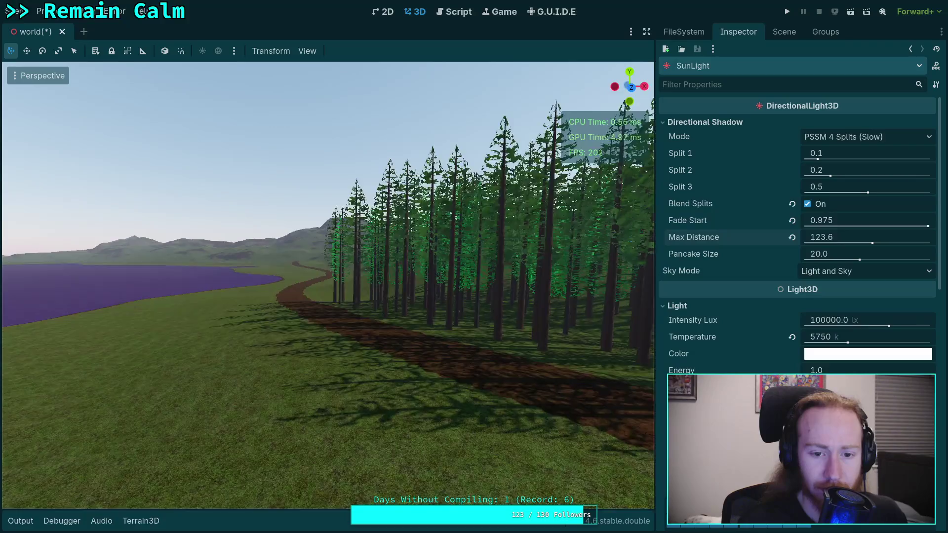
key(w)
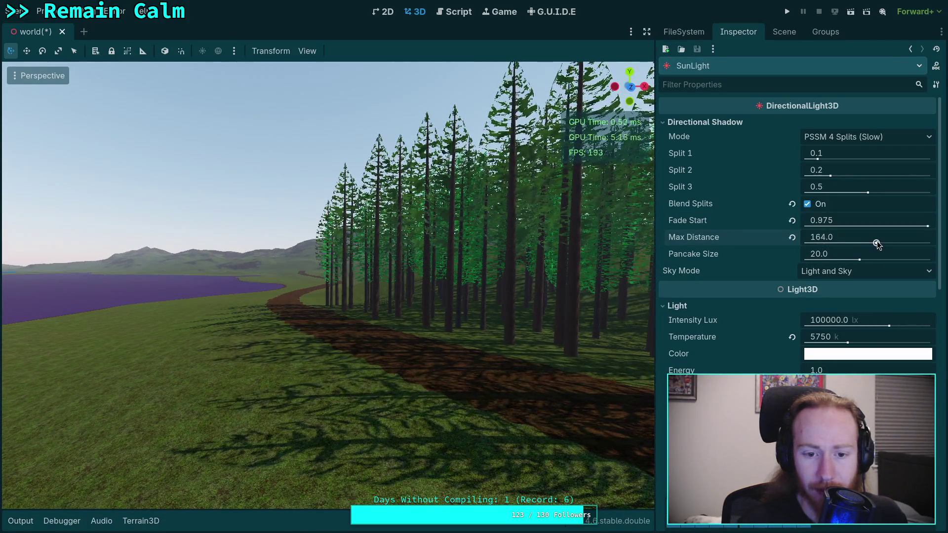
click(845, 239)
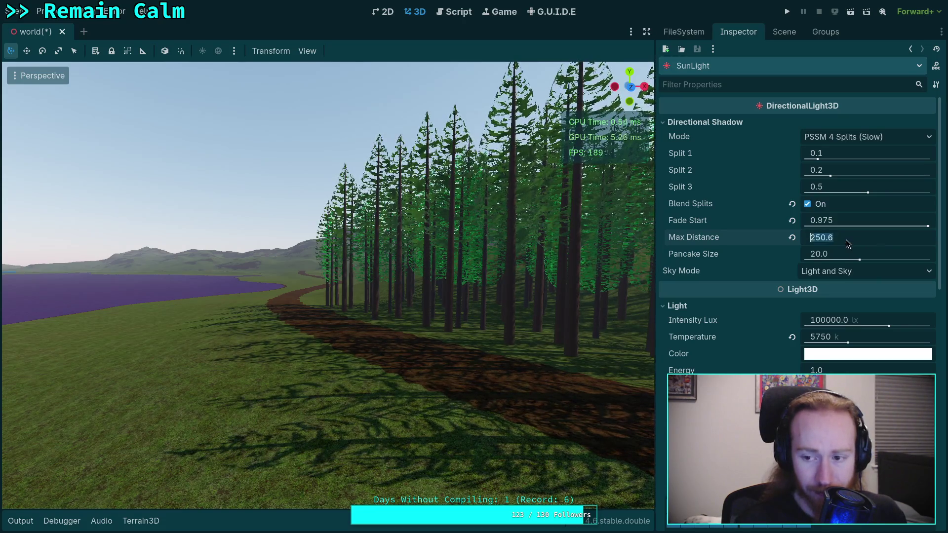
text(50)
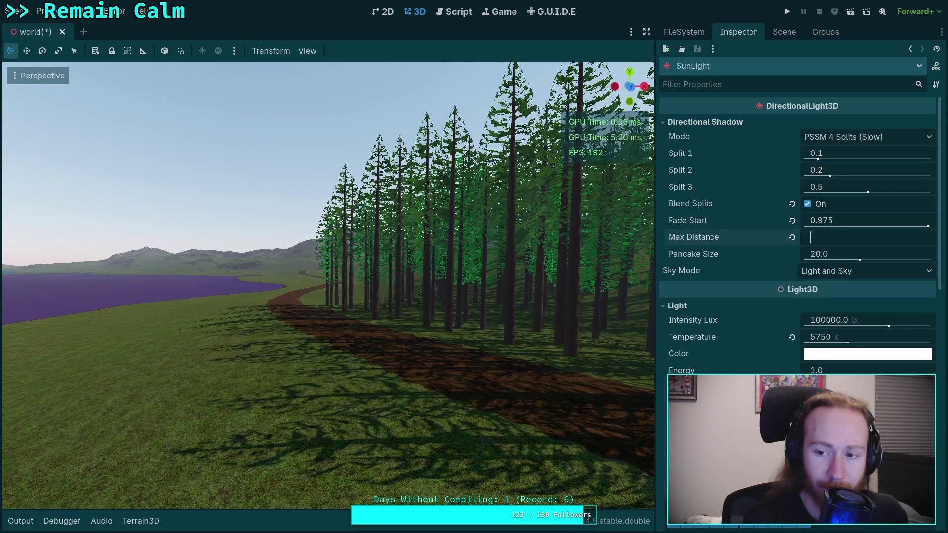
text(400)
key(Return)
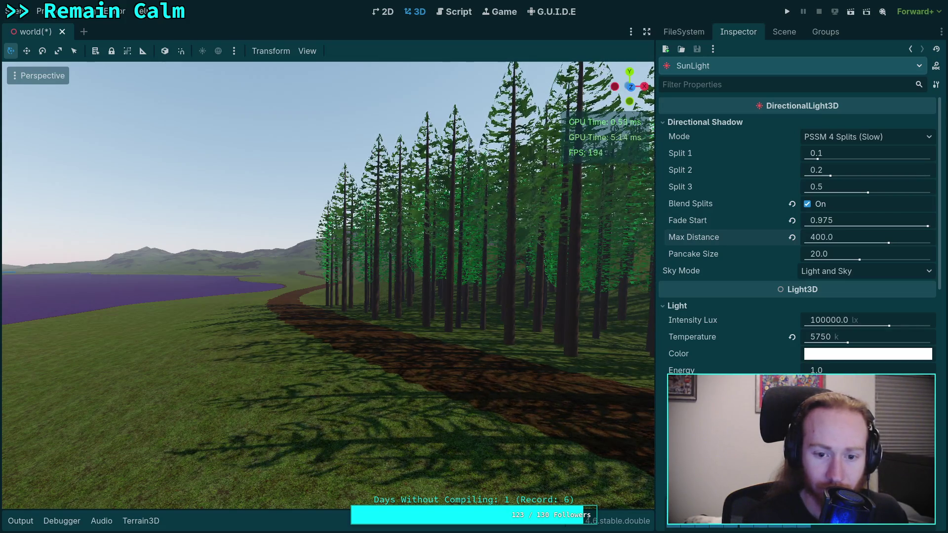
Compute 8/400 = 0.02 in the Python terminal, then return to edit Split 1 in Godot.
key(super+4)
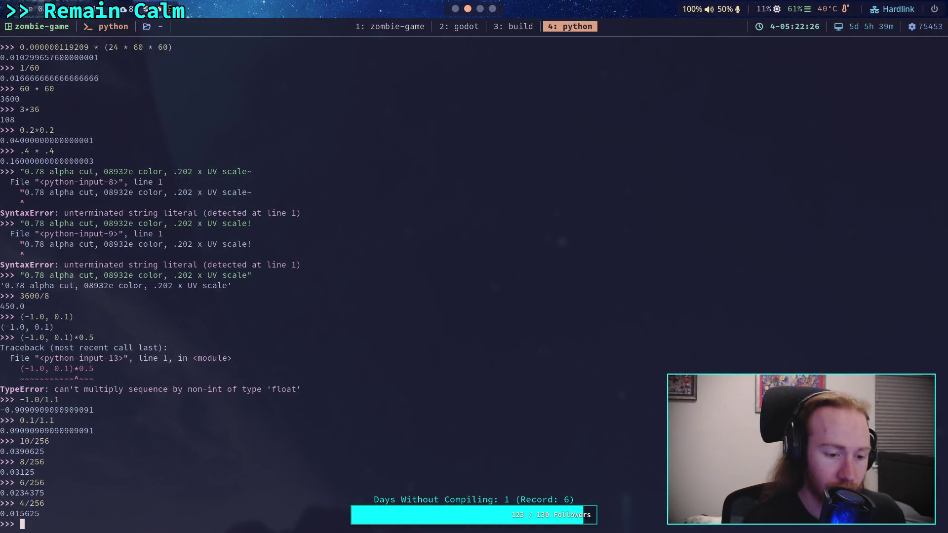
text(8/400)
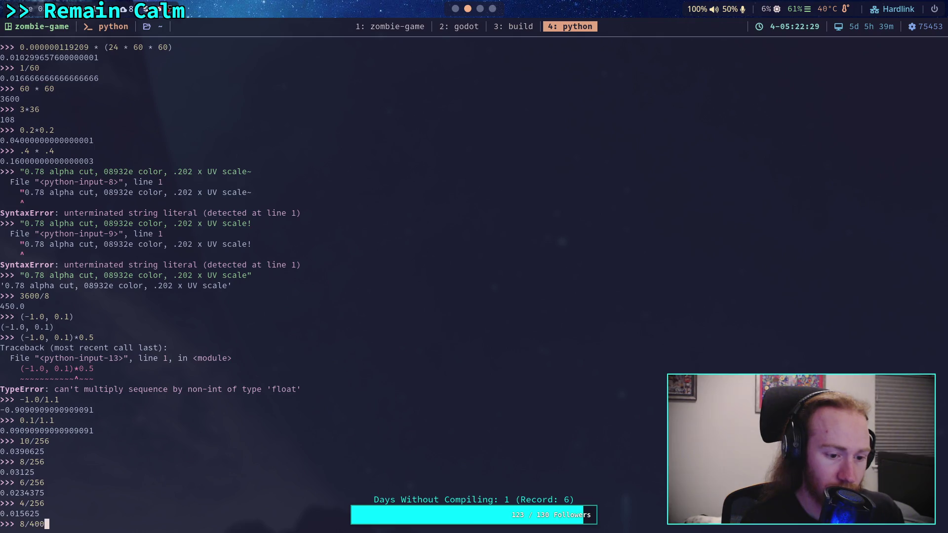
key(Return)
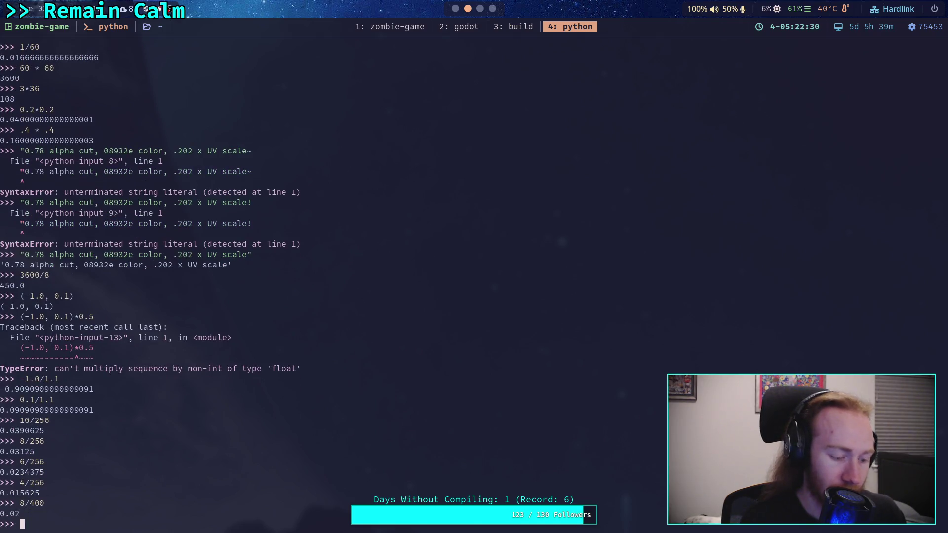
key(super+2)
click(842, 152)
text(0.02)
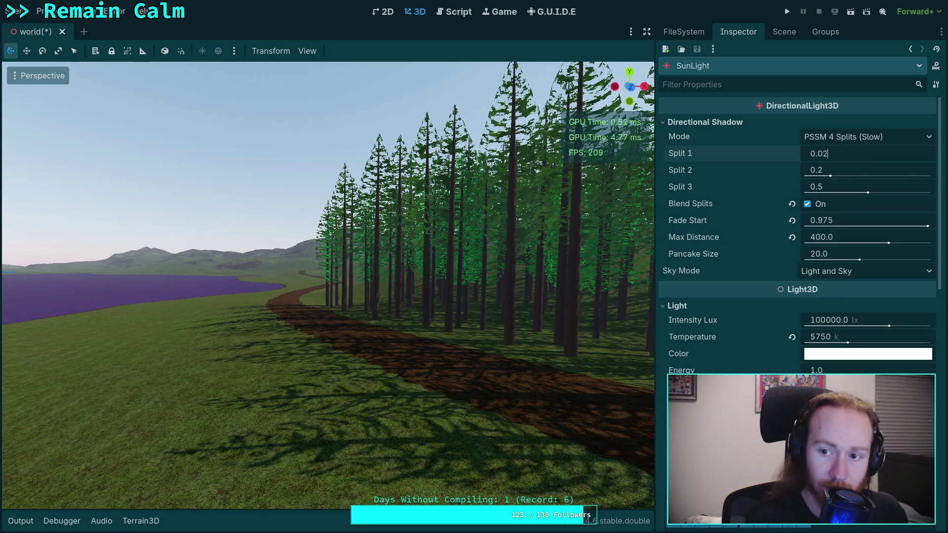
Set Split 1 to 0.02 and inspect the tree shadows on the forest floor.
key(Return)
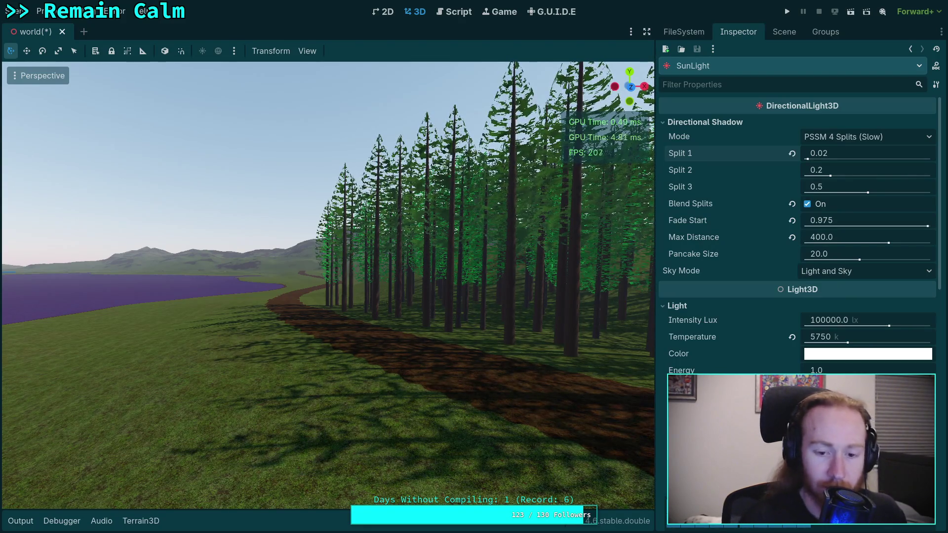
key(w)
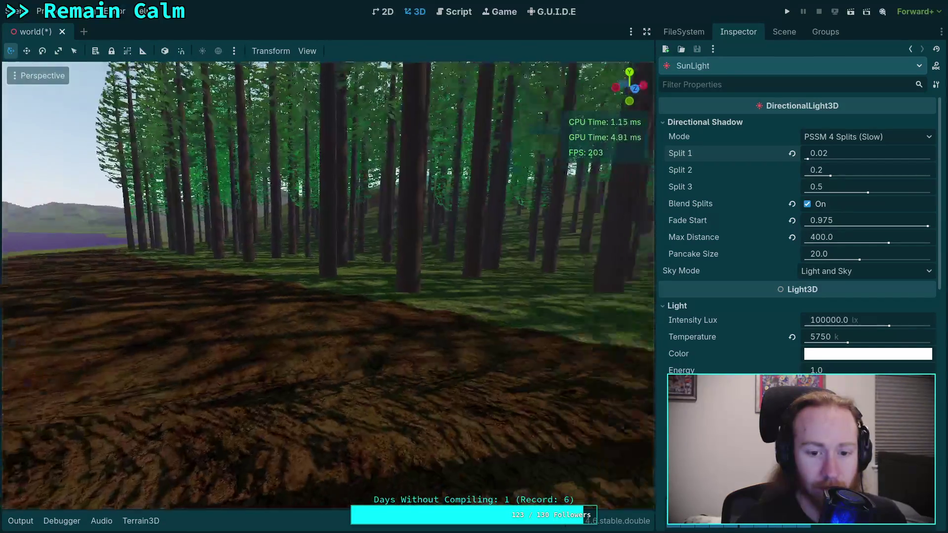
key(w)
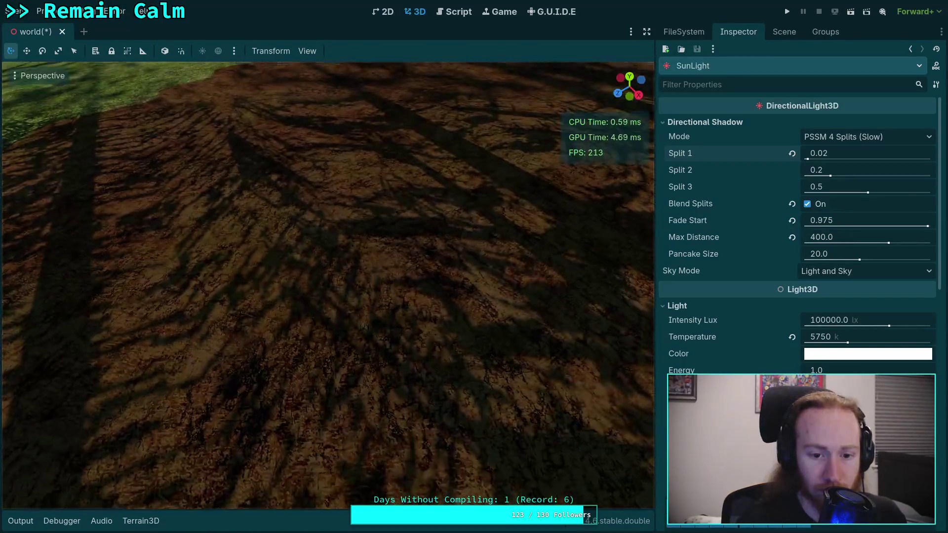
key(w)
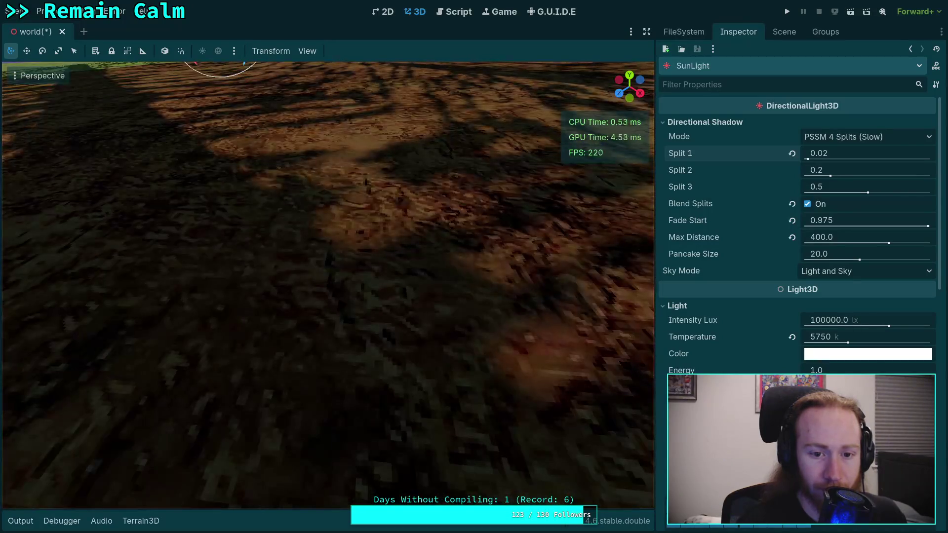
key(w)
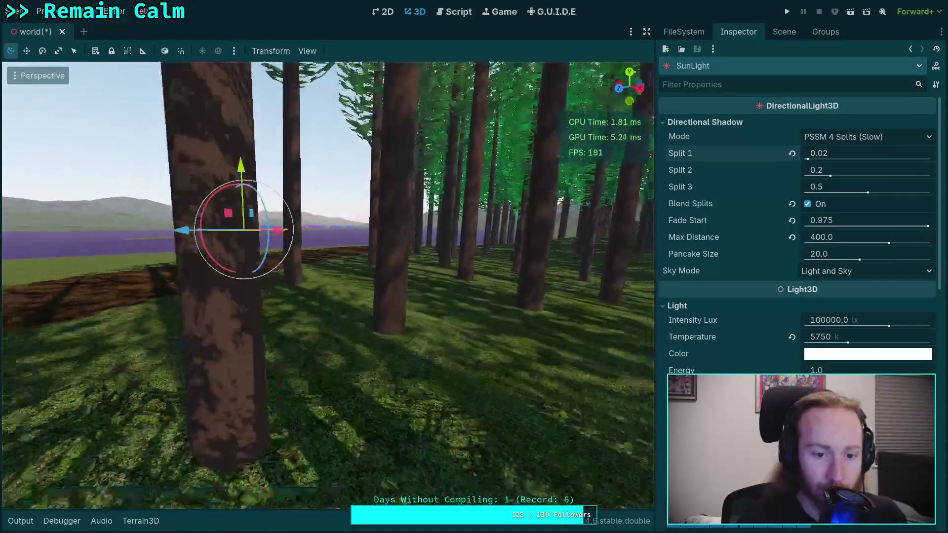
key(w)
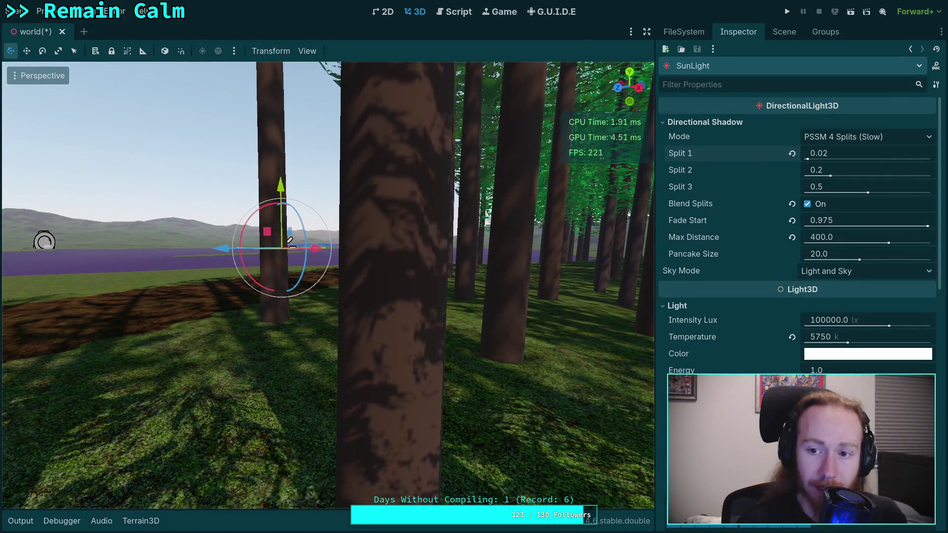
Set Split 1 to 0.01 and fly close to a tree trunk to check shadow detail.
click(847, 153)
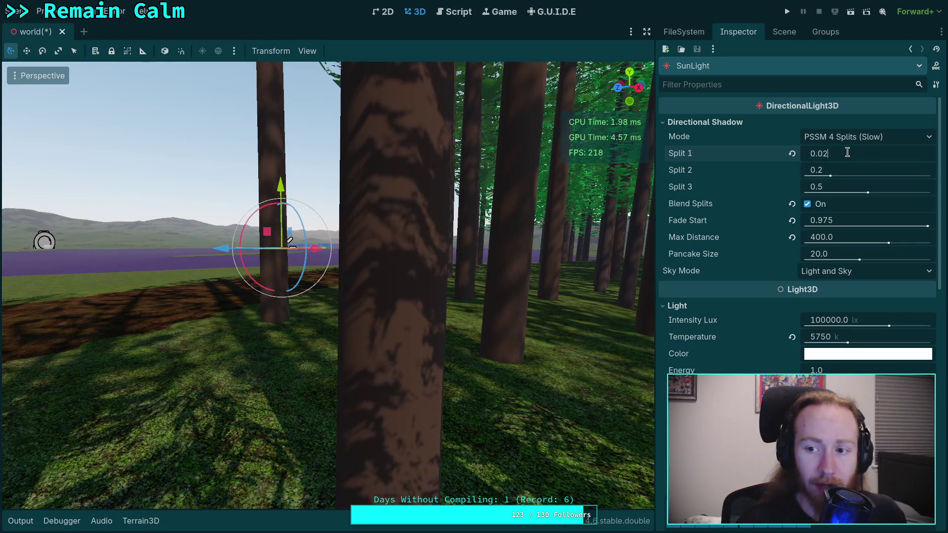
text(0.01)
key(Return)
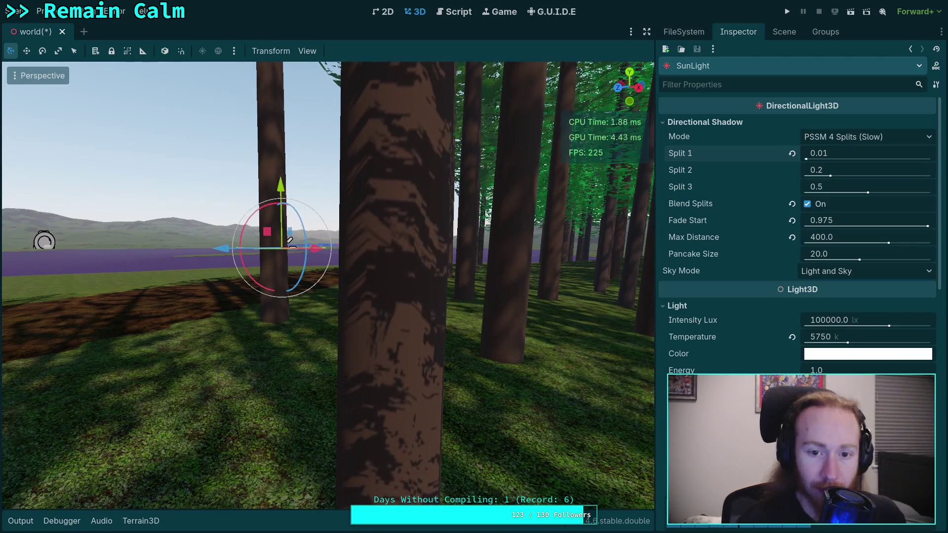
mouse_move(290, 240)
mouse_down()
mouse_move(290, 336)
mouse_move(252, 133)
mouse_up()
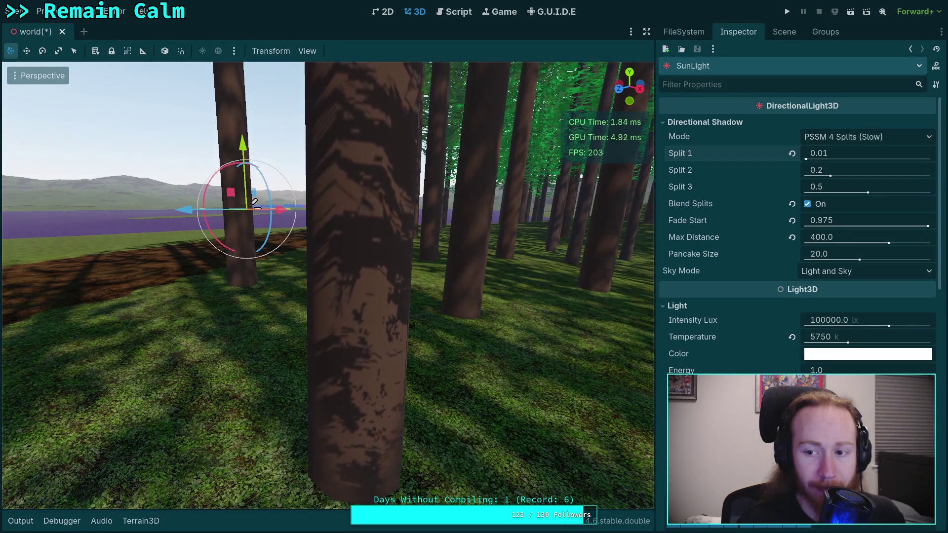
key(s)
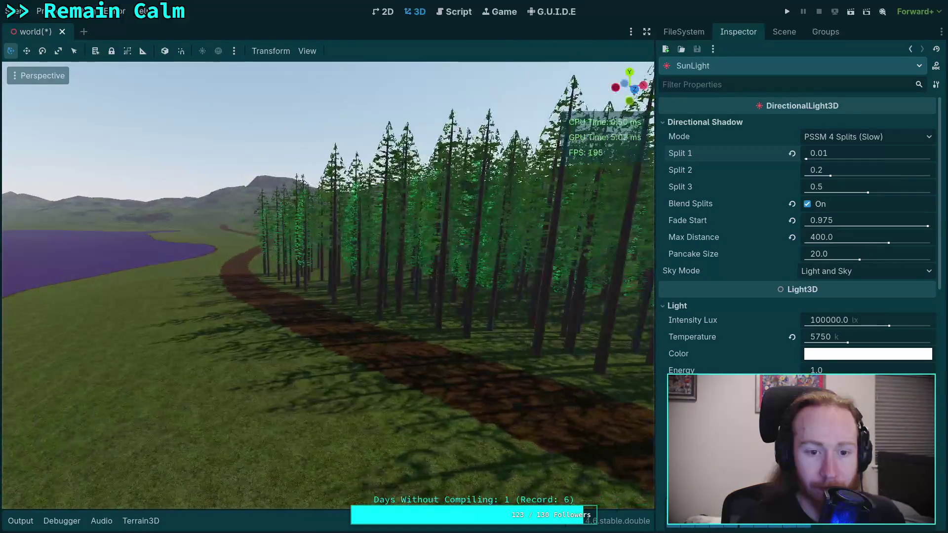
key(w)
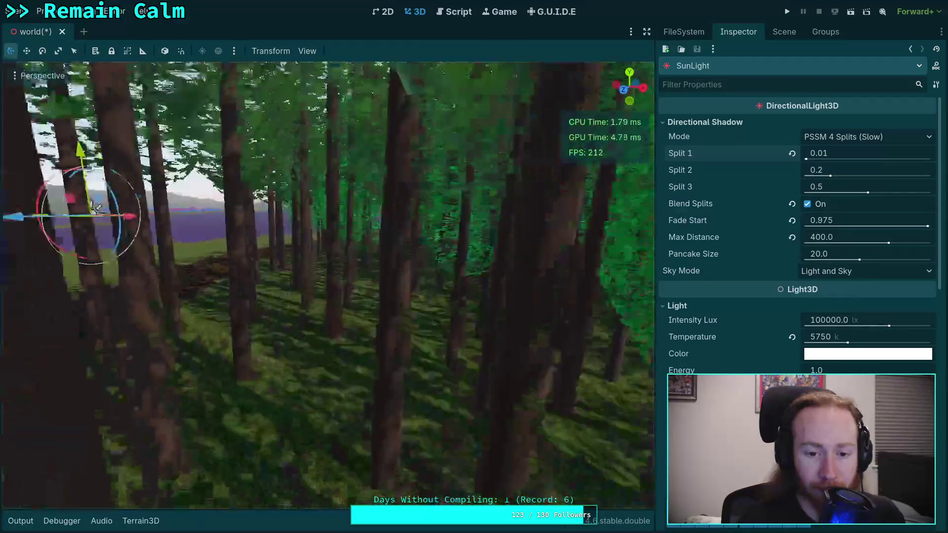
key(w)
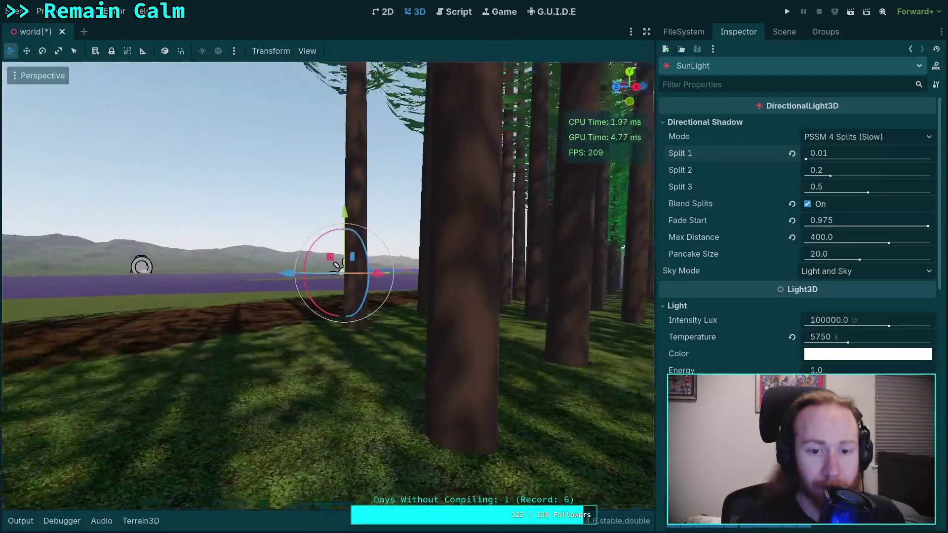
key(w)
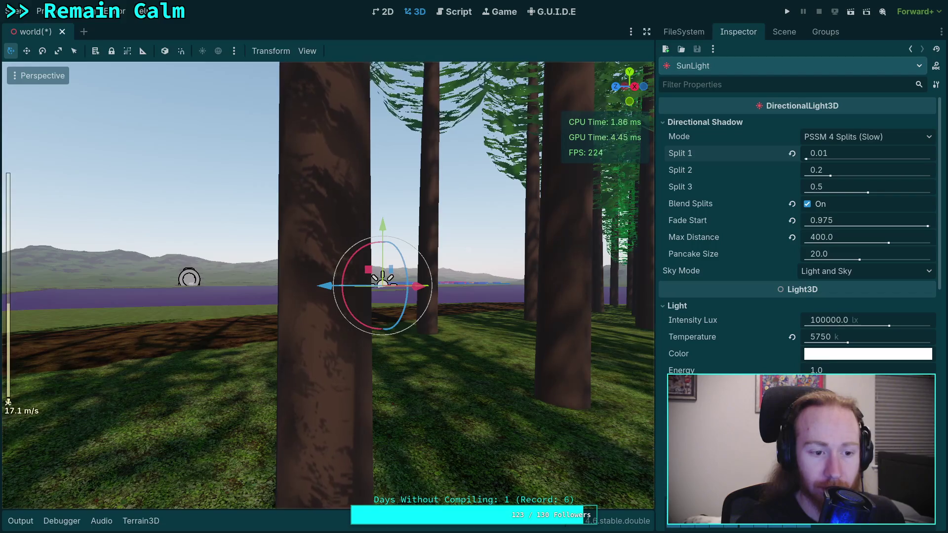
key(w)
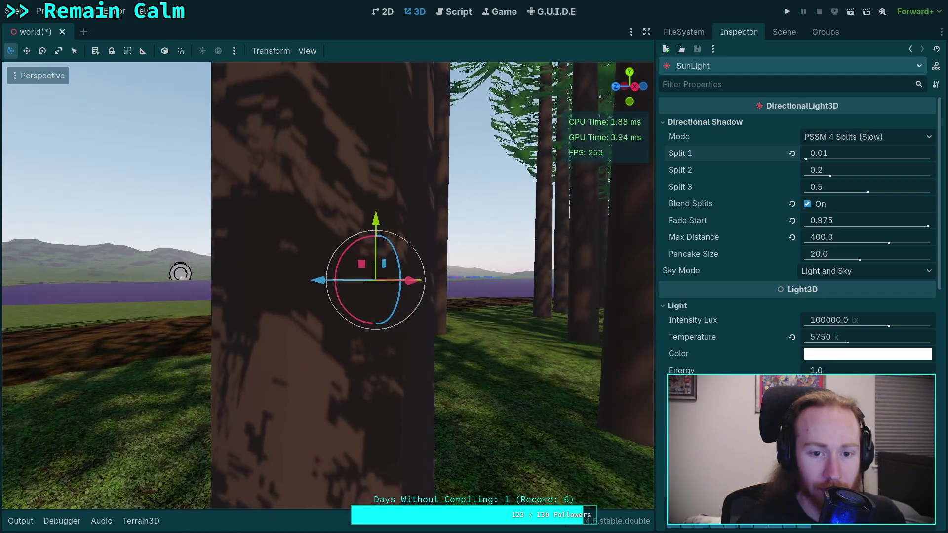
key(s)
key(w)
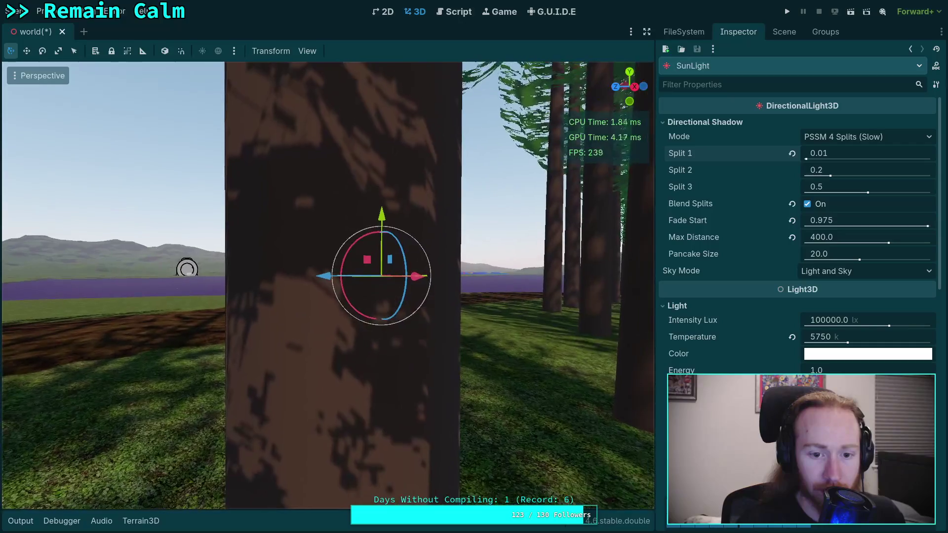
key(s)
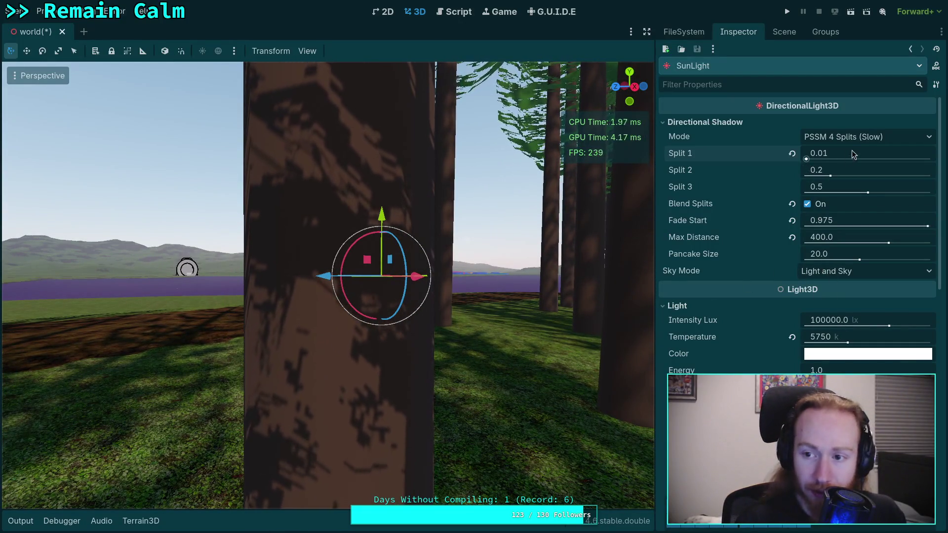
Raise Split 1 to 0.015 and compare the trunk shadows up close.
drag(853, 155, 859, 154)
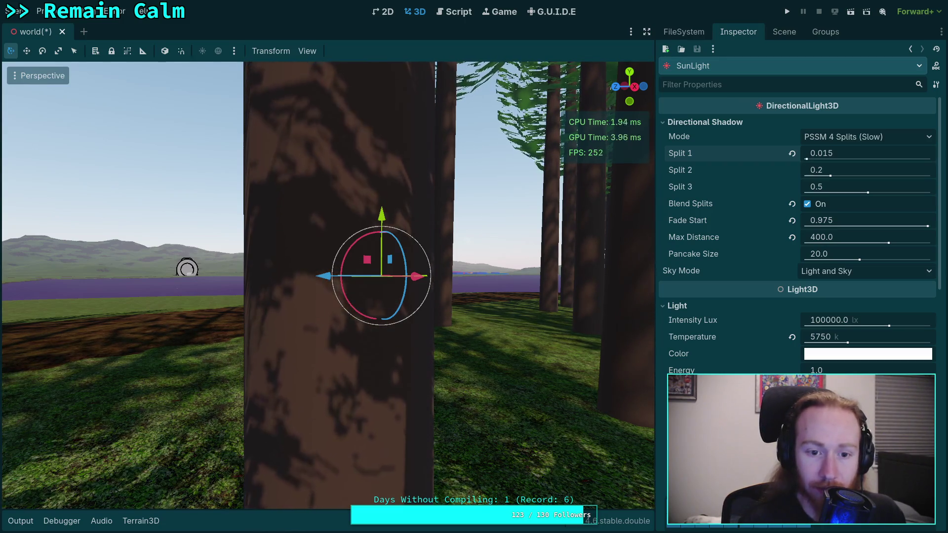
key(s)
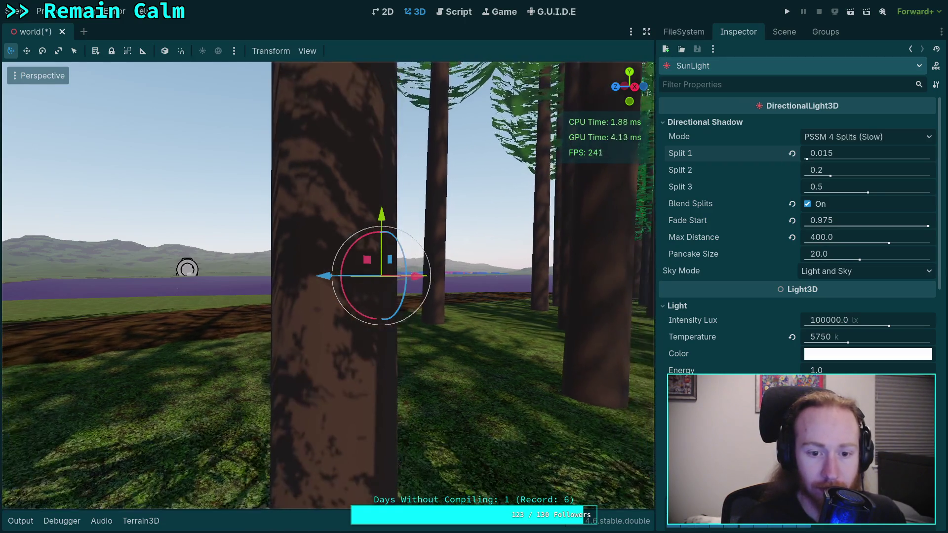
key(w)
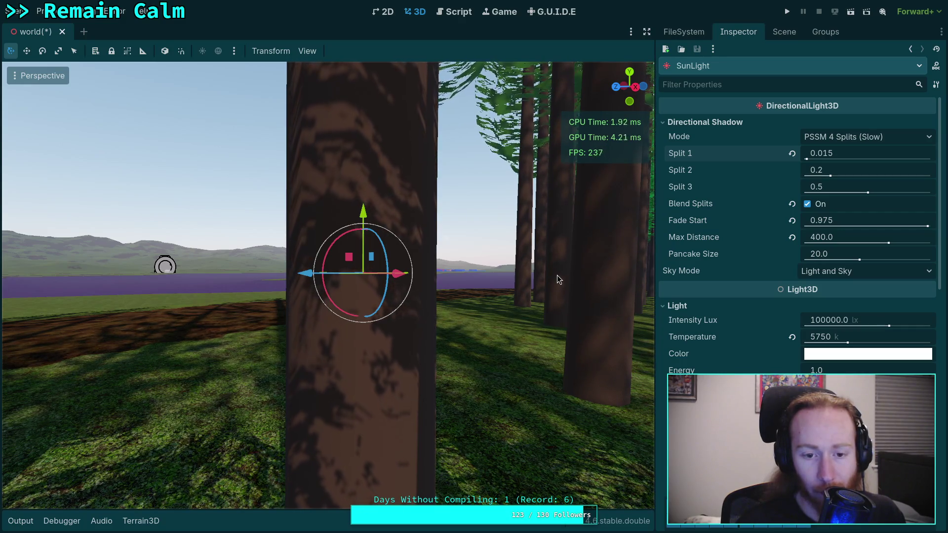
Open Project Settings at Rendering > Lights and Shadows, repositioning the window to see the viewport.
click(41, 11)
click(69, 26)
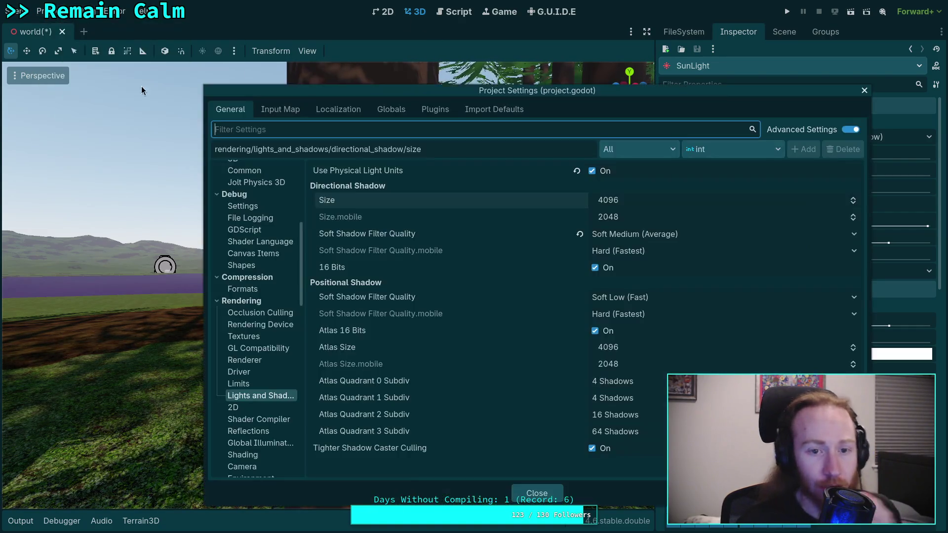
mouse_move(334, 203)
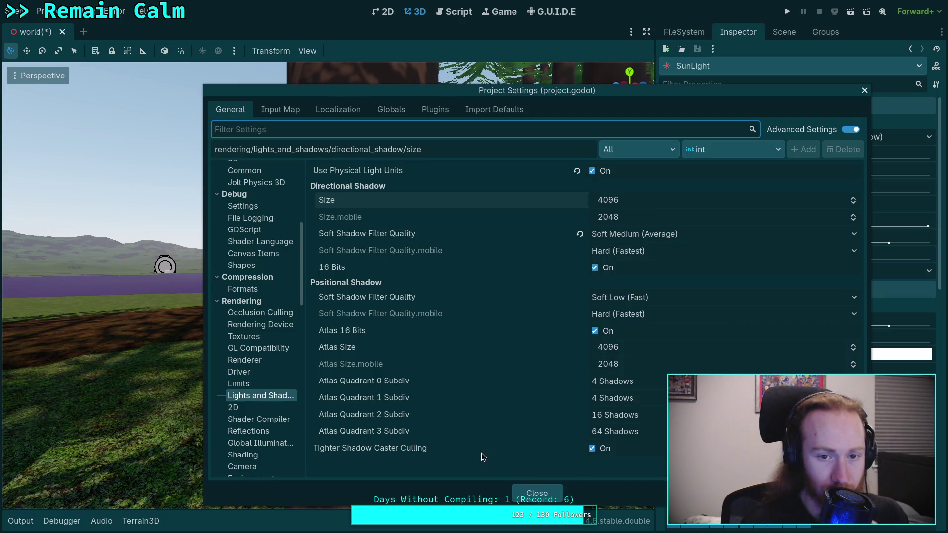
mouse_move(481, 452)
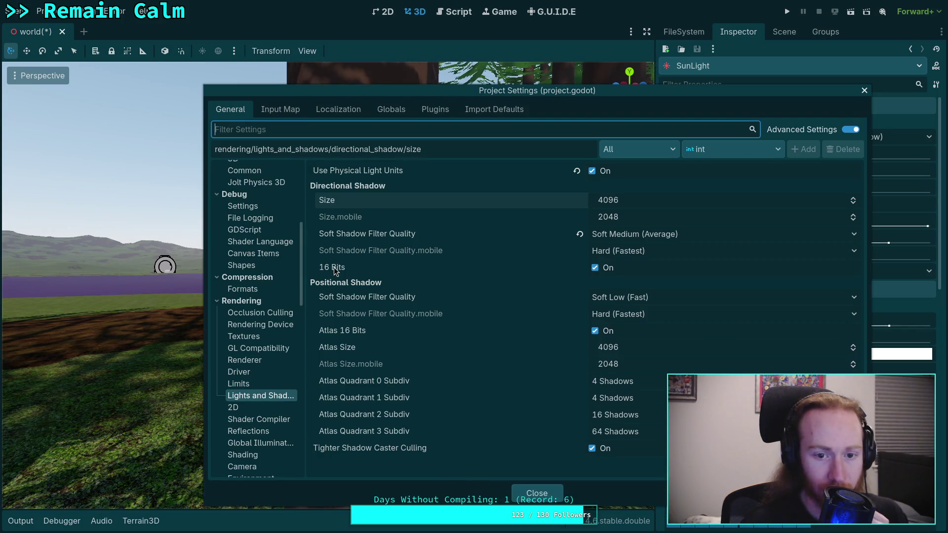
mouse_move(334, 267)
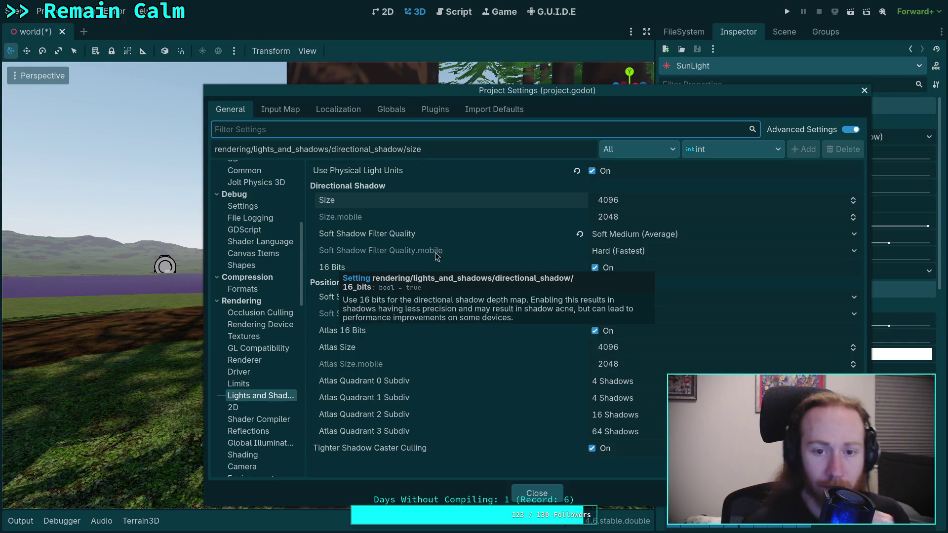
drag(518, 99, 495, 126)
mouse_move(191, 119)
mouse_down()
mouse_move(231, 162)
mouse_move(235, 209)
mouse_up()
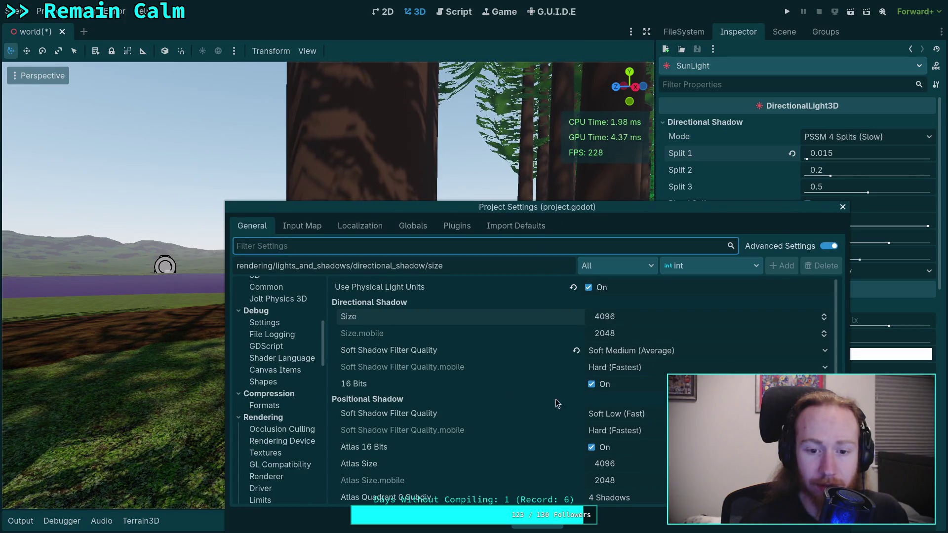
Toggle Directional Shadow 16 Bits off and on to compare, leaving it enabled.
click(593, 384)
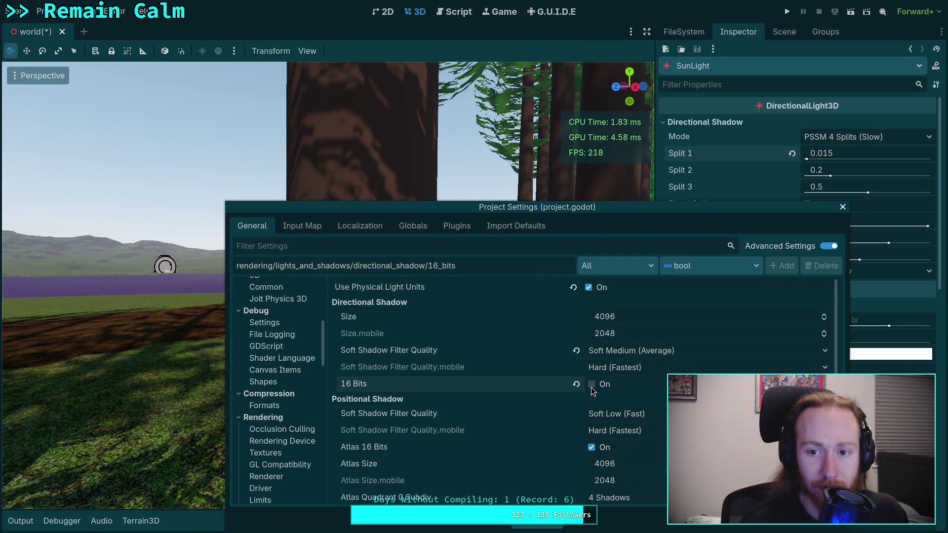
click(592, 389)
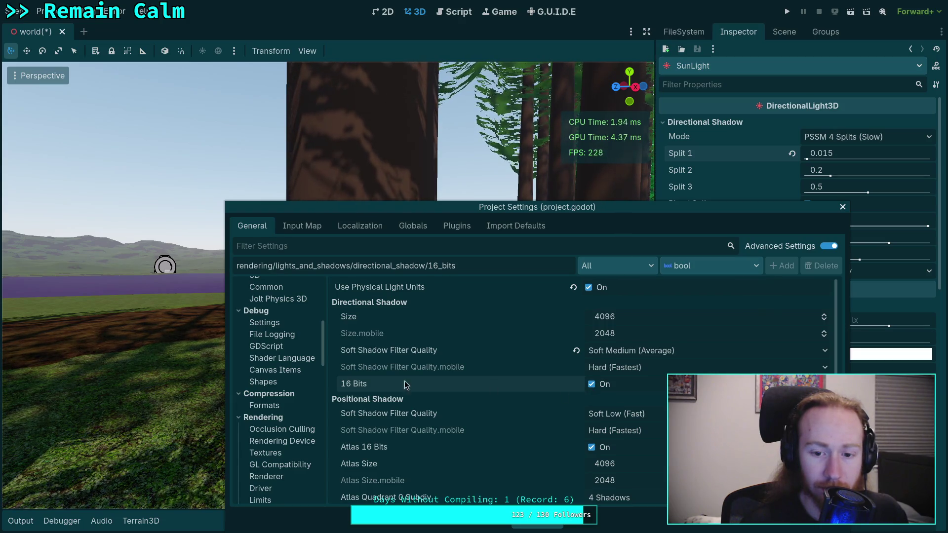
click(592, 385)
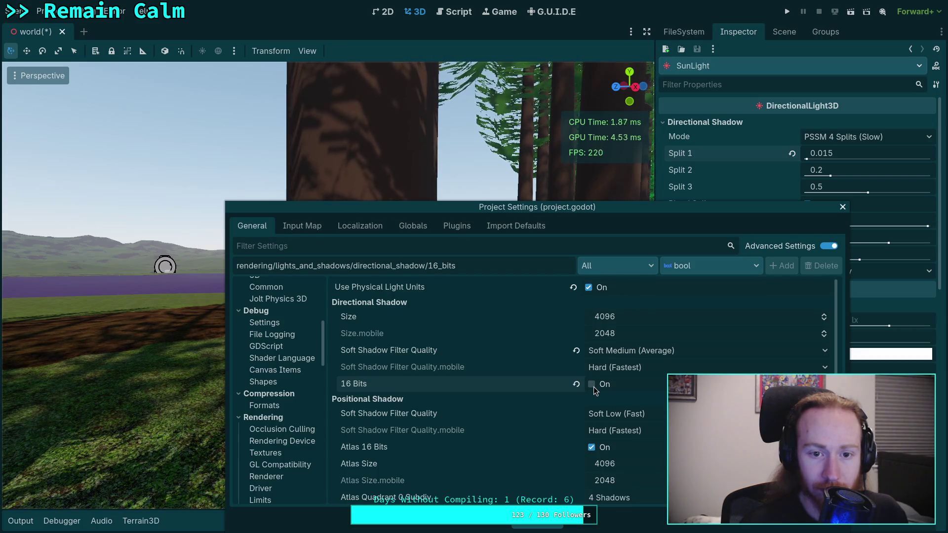
click(594, 387)
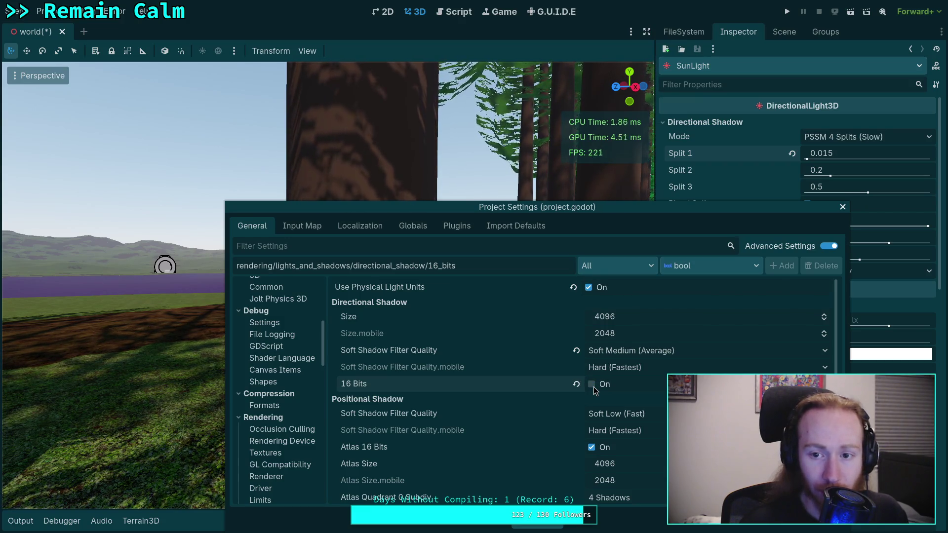
click(592, 385)
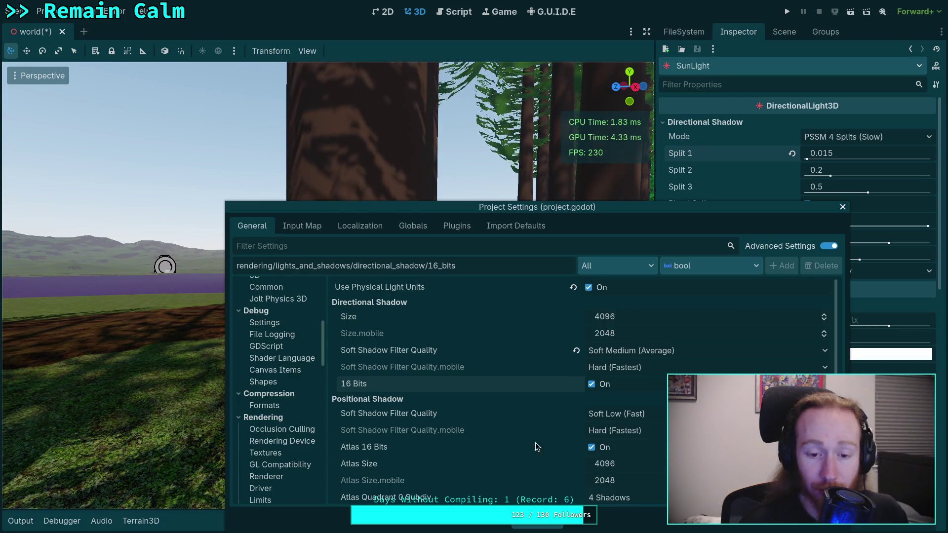
scroll(510, 442, down, 3)
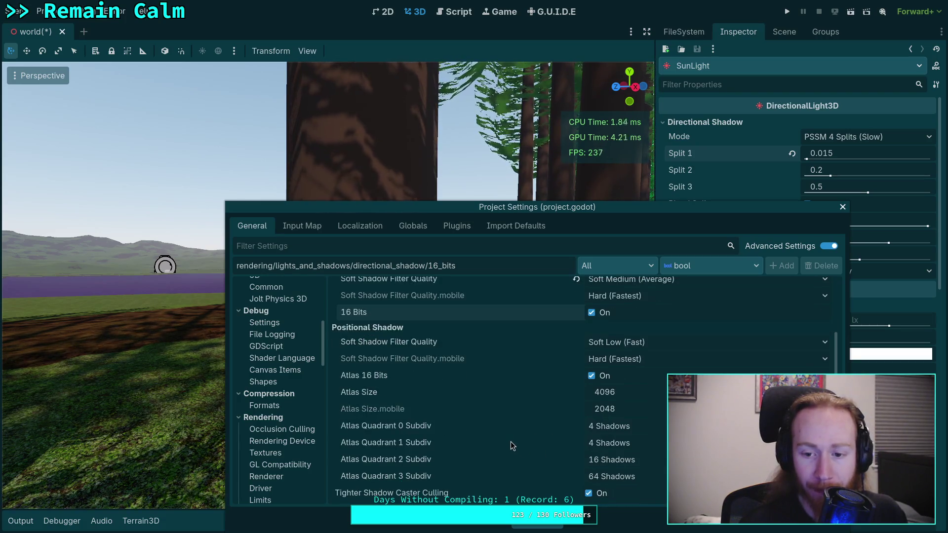
Compare Soft Medium and Soft High filter quality, settling on Soft Medium (Average).
scroll(510, 441, up, 3)
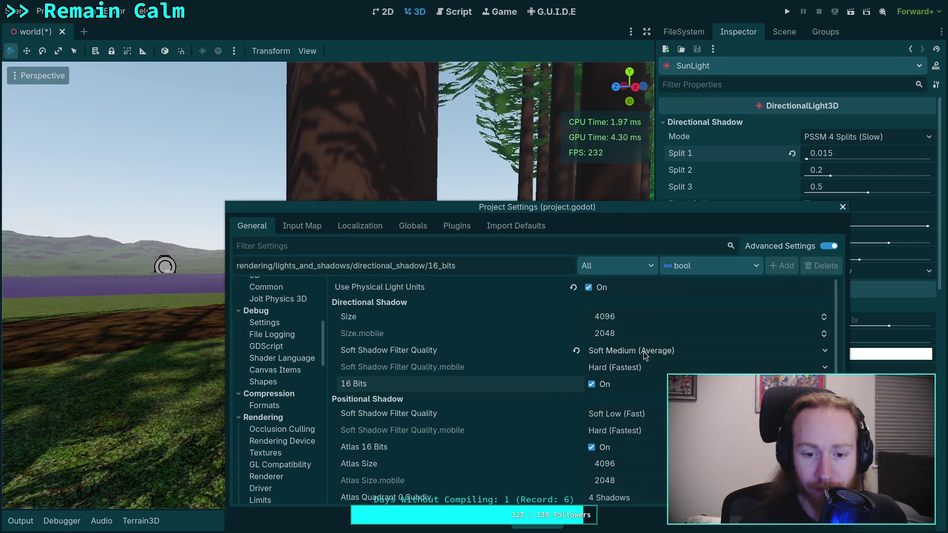
click(576, 351)
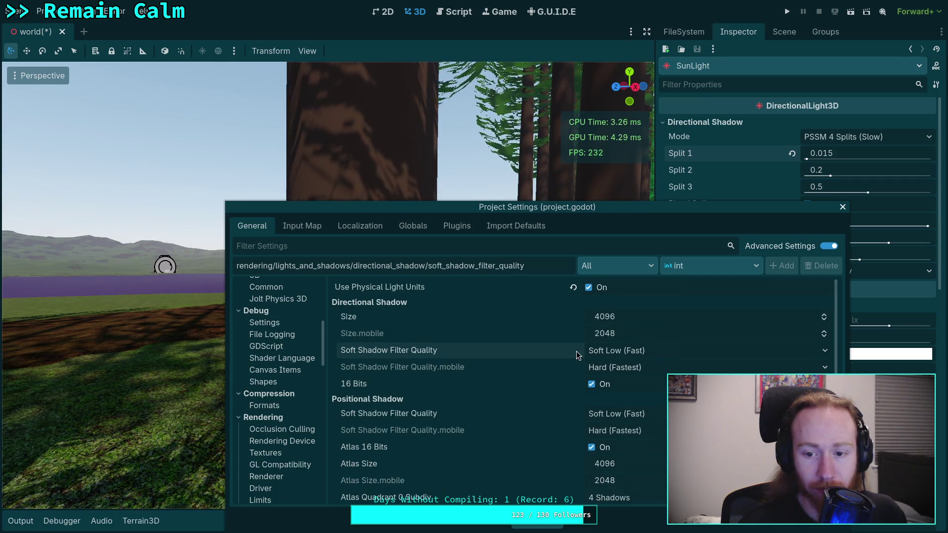
click(653, 352)
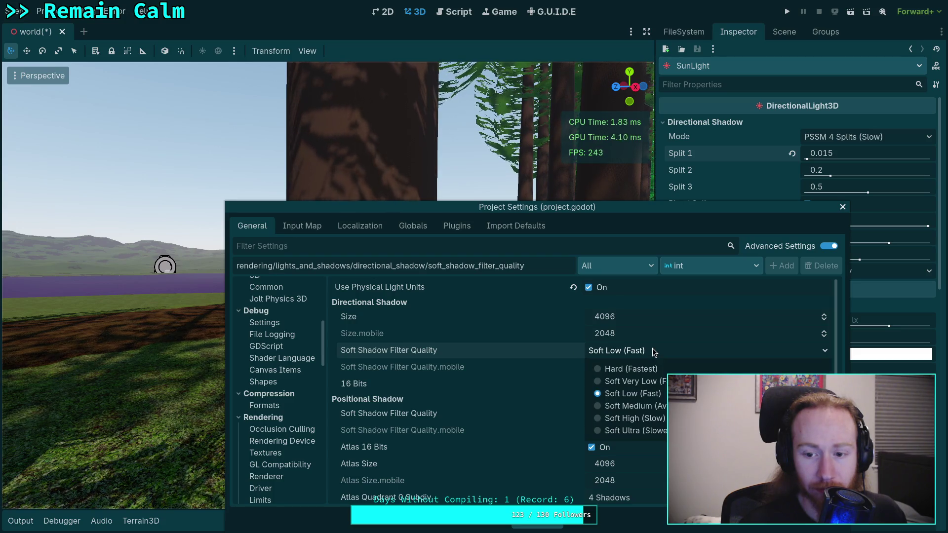
click(658, 406)
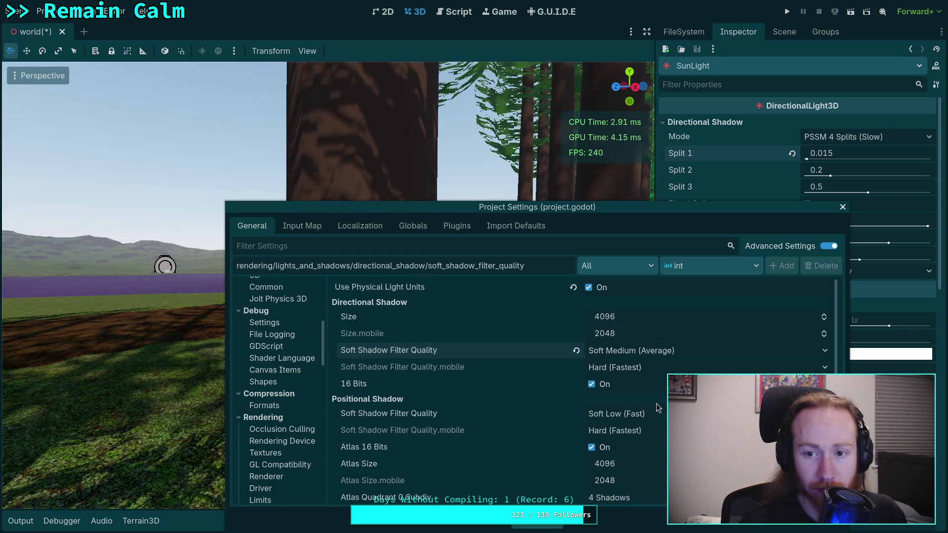
click(625, 350)
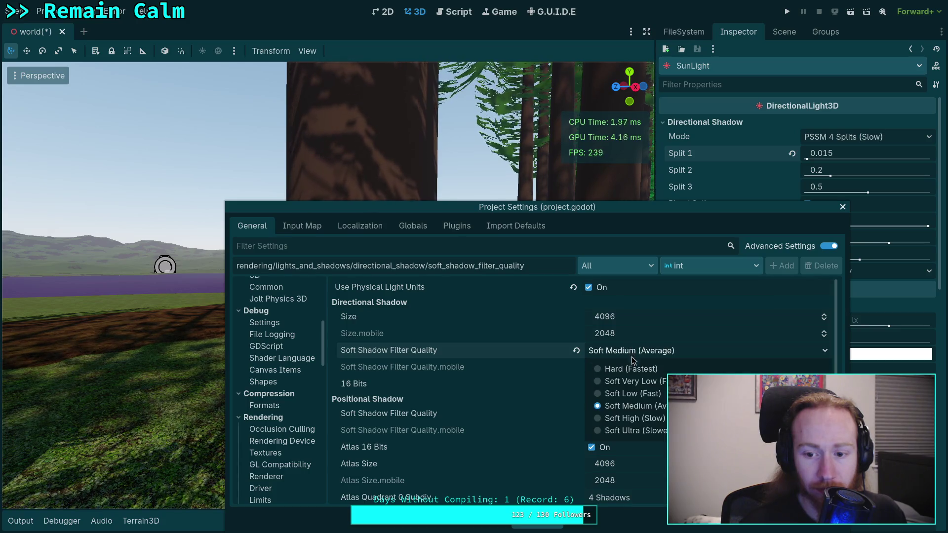
click(631, 419)
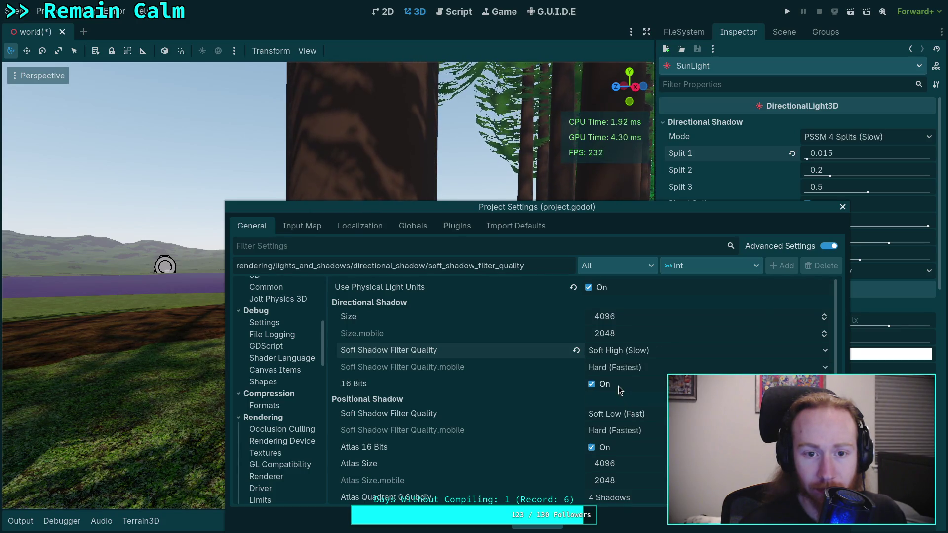
click(621, 357)
click(622, 403)
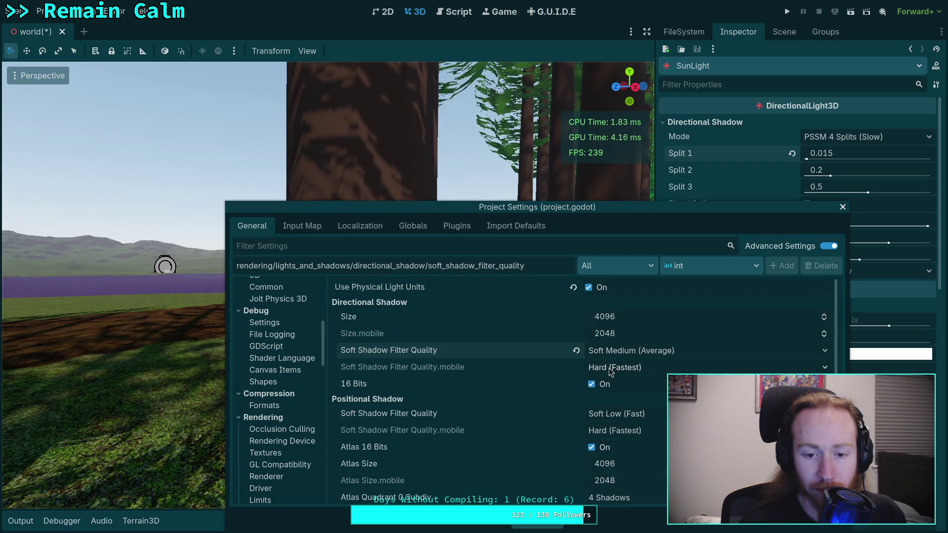
Read the soft_shadow_filter_quality documentation, then close Project Settings.
click(640, 352)
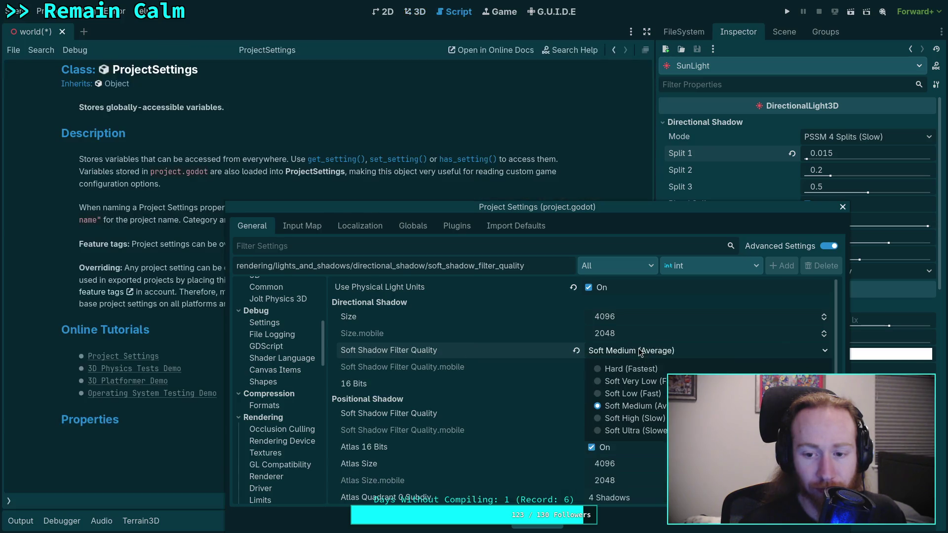
click(431, 339)
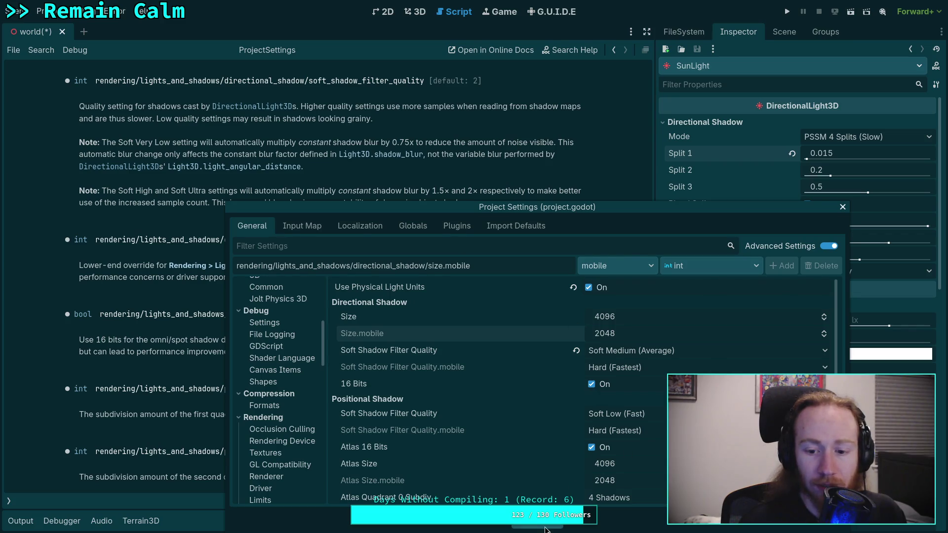
key(Escape)
click(415, 11)
click(42, 11)
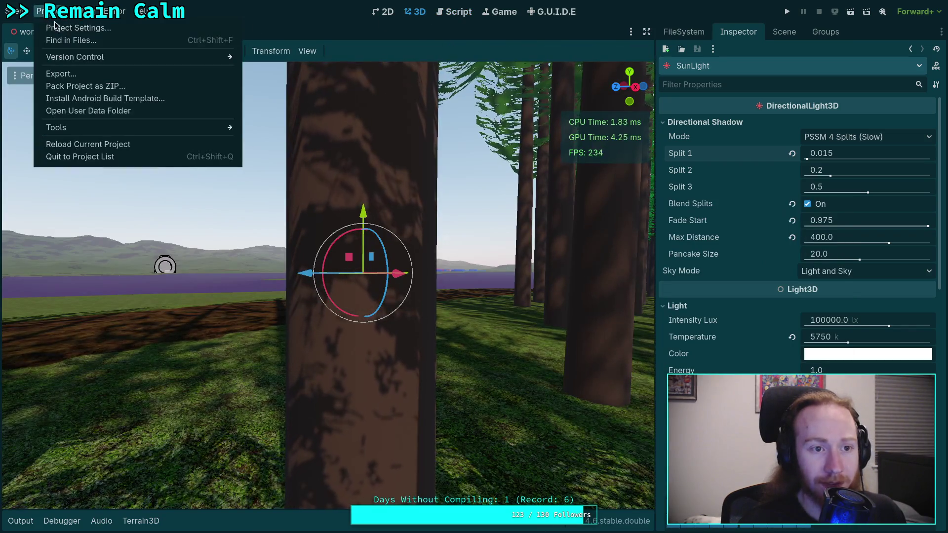
Set directional Soft Shadow Filter Quality to Hard (Fastest), after briefly trying Soft Very Low (Faster).
click(57, 28)
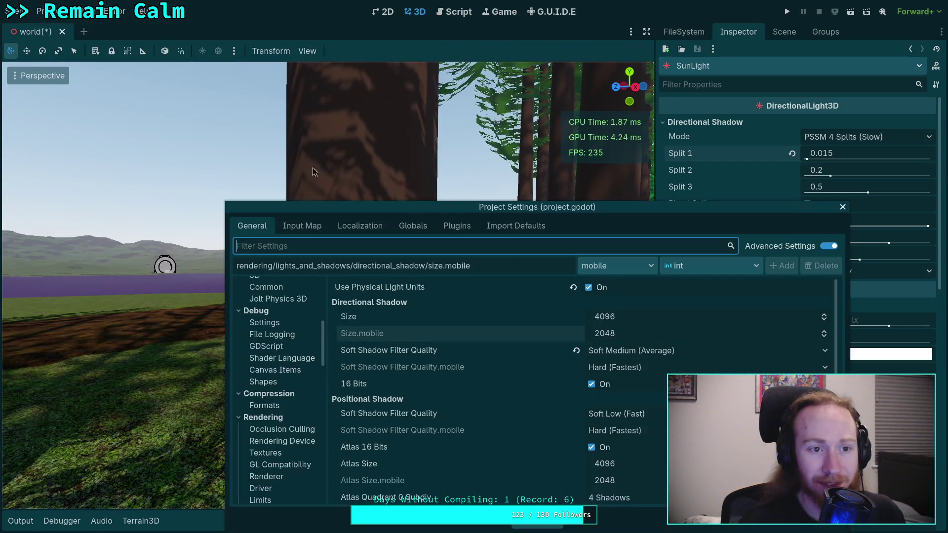
click(621, 355)
click(627, 372)
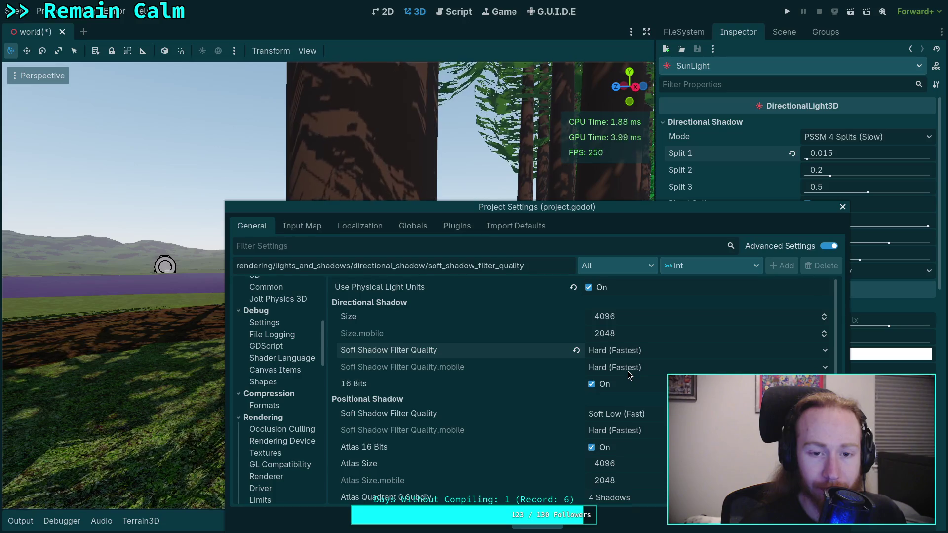
click(637, 350)
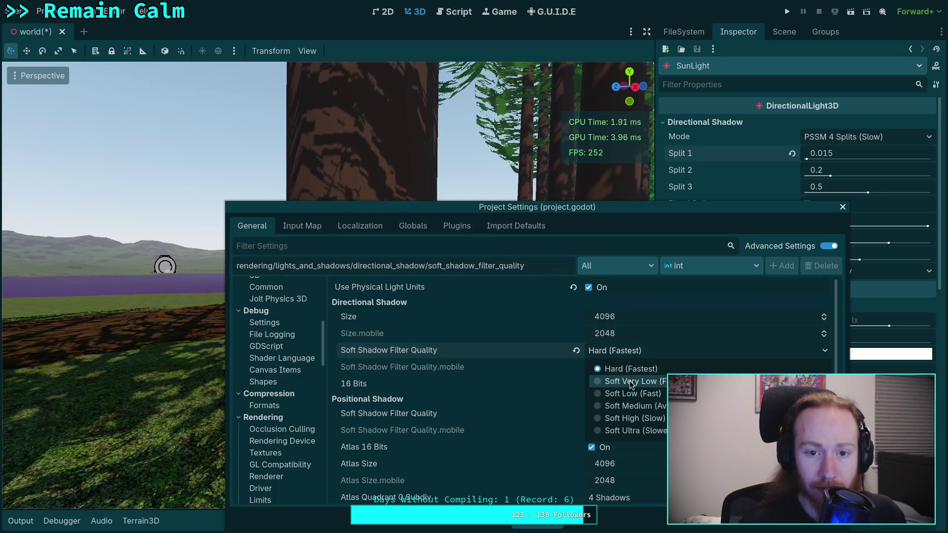
click(630, 382)
click(635, 351)
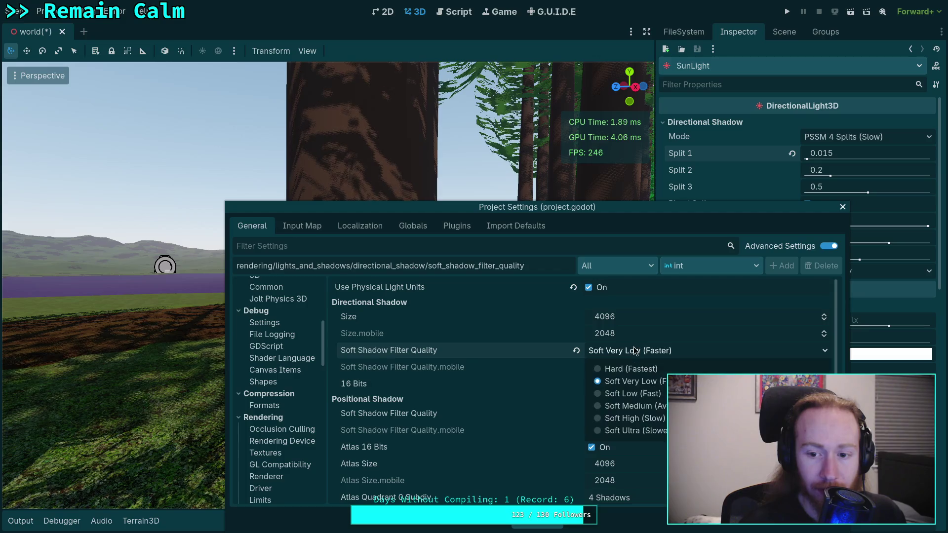
click(631, 369)
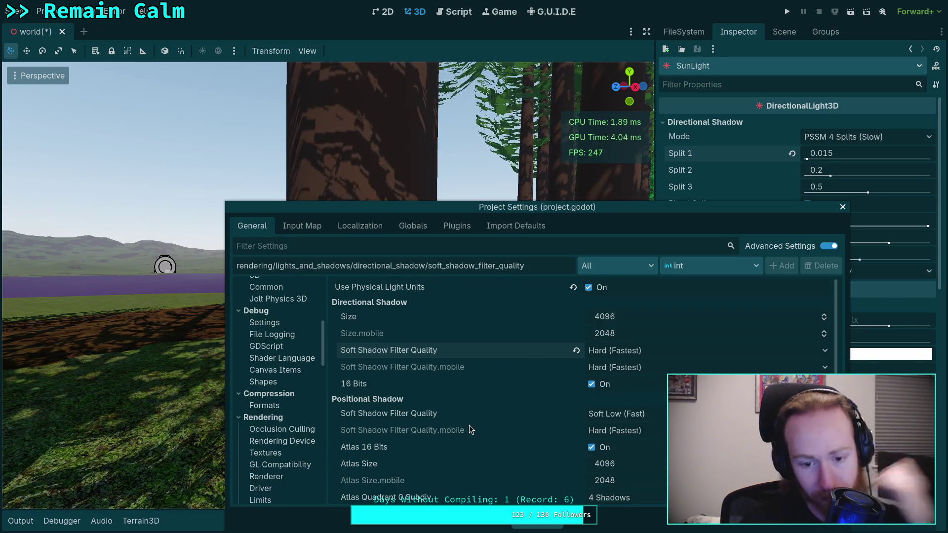
Set positional Soft Shadow Filter Quality to Hard (Fastest) and close Project Settings.
click(617, 414)
click(658, 434)
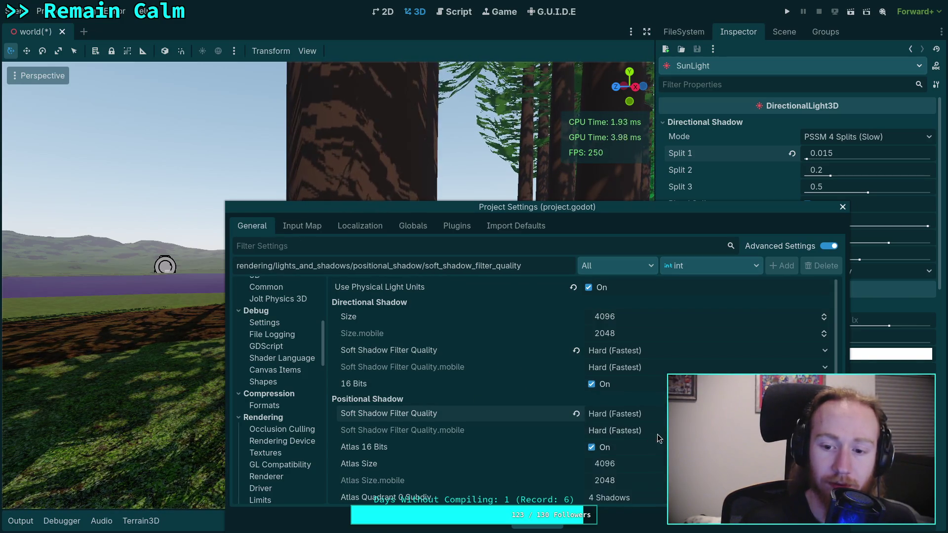
scroll(520, 428, down, 3)
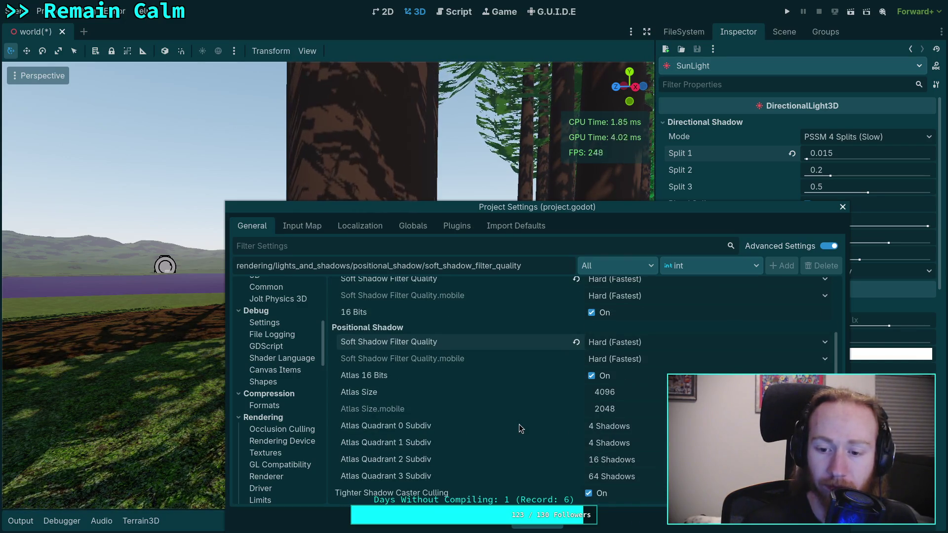
scroll(519, 425, up, 3)
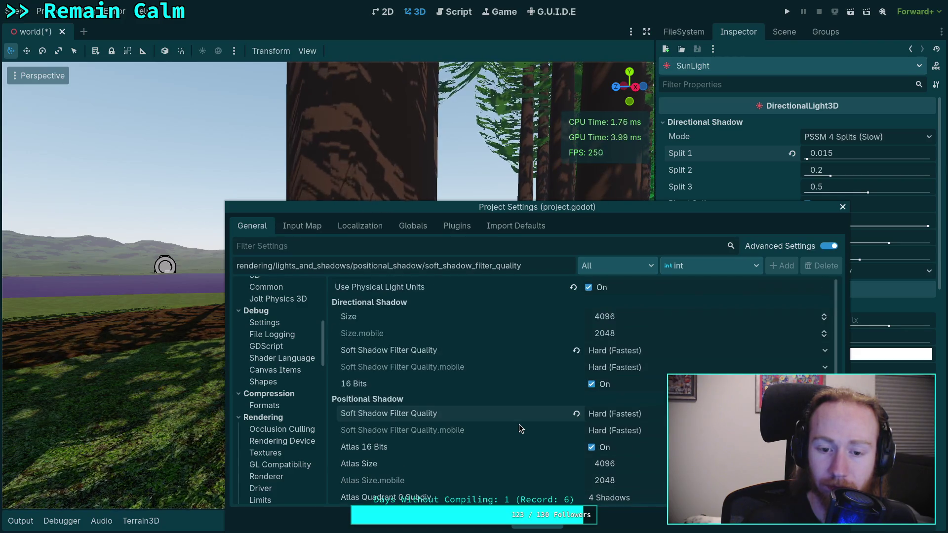
click(537, 527)
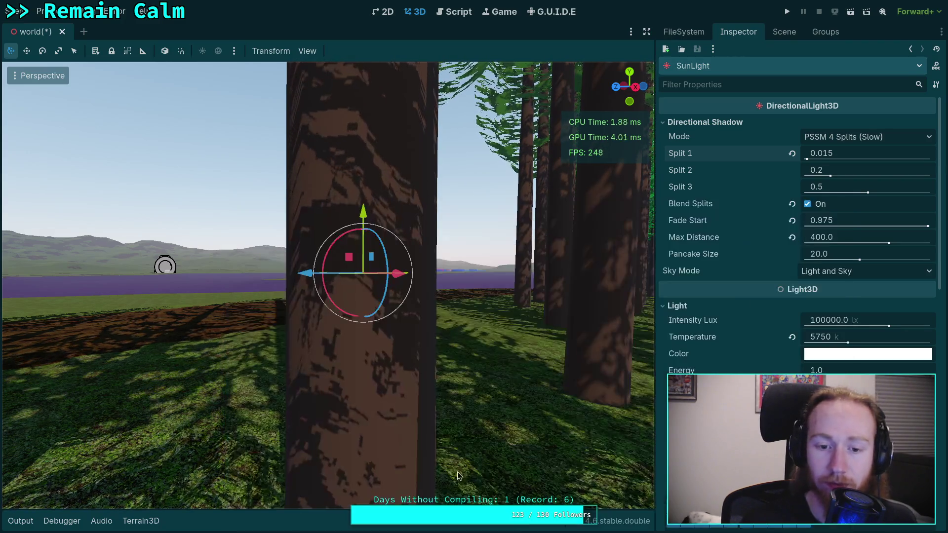
Fly the view around the tree trunk and set SunLight Split 1 to 0.02.
mouse_move(13, 120)
mouse_down()
mouse_move(45, 188)
mouse_move(68, 223)
mouse_move(91, 233)
mouse_move(113, 274)
mouse_up()
key(w)
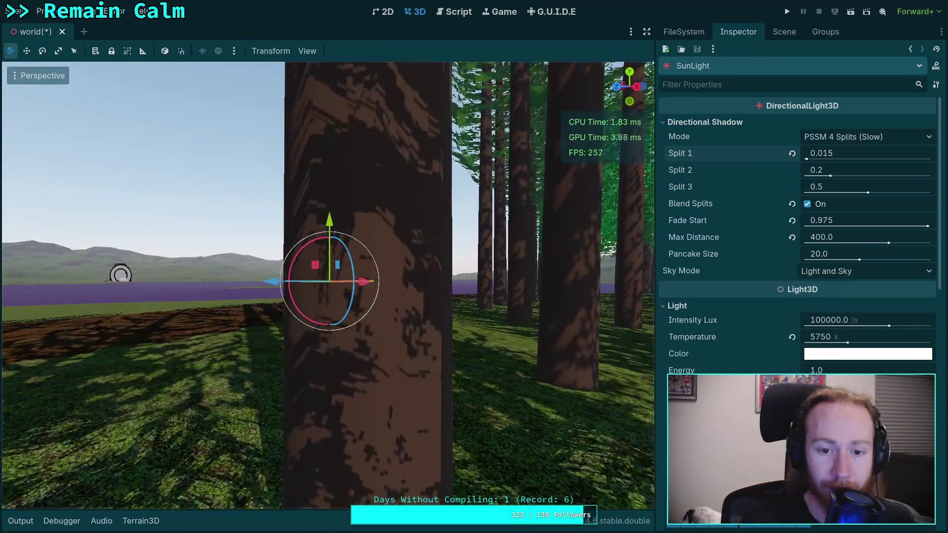
key(w)
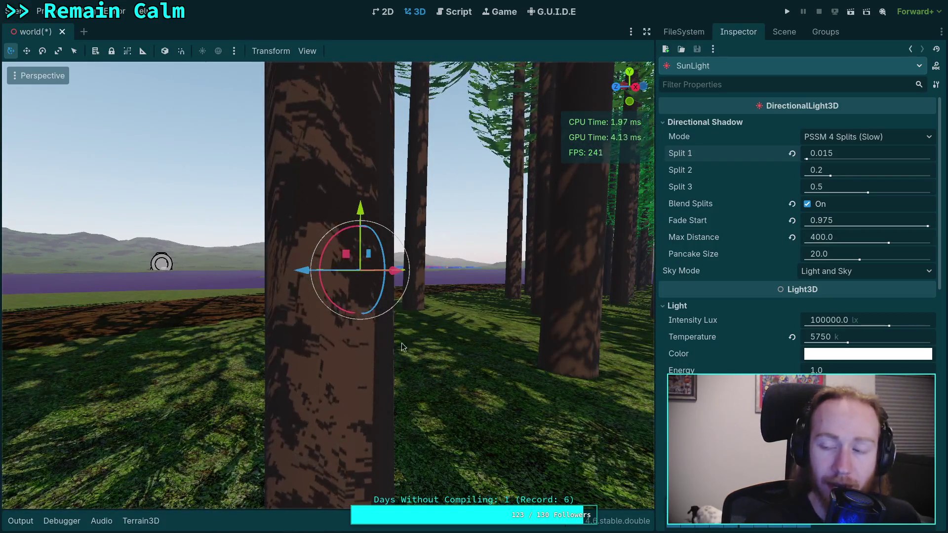
click(829, 153)
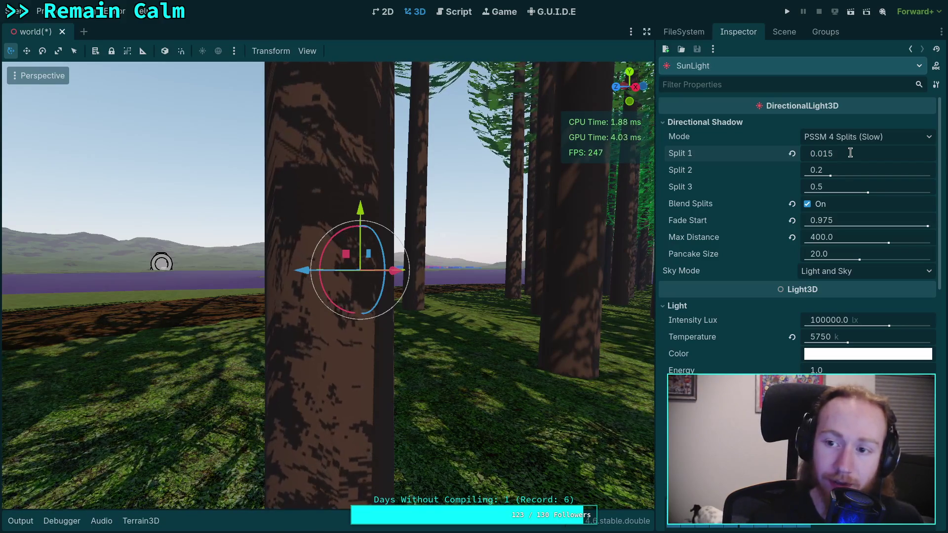
key(ctrl+a)
text(0.02)
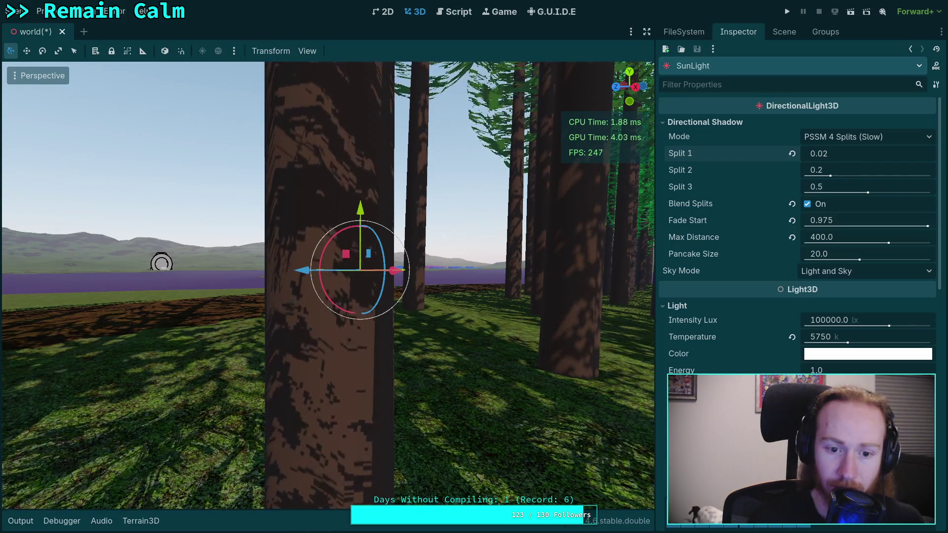
click(856, 170)
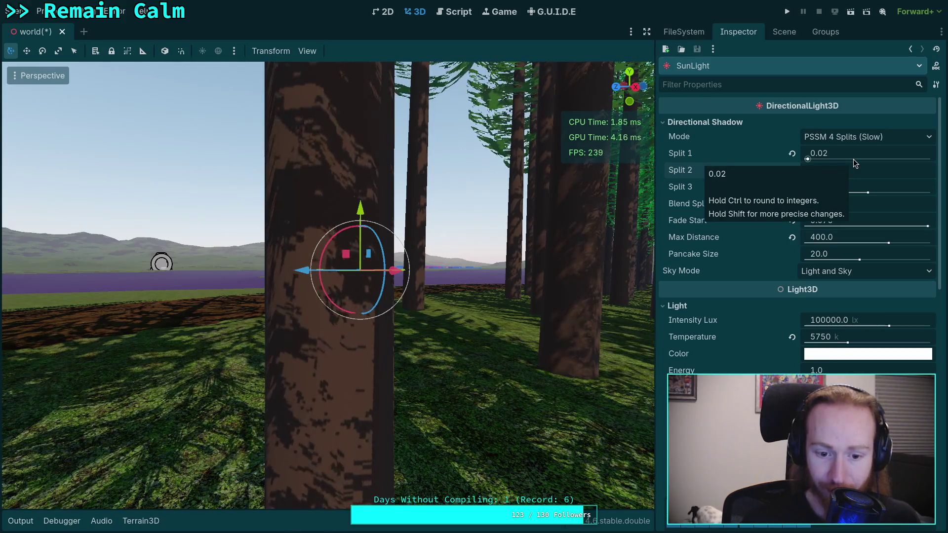
Begin re-editing Split 1 while flying in toward the trunk and back out.
click(855, 153)
click(856, 153)
text(0.015)
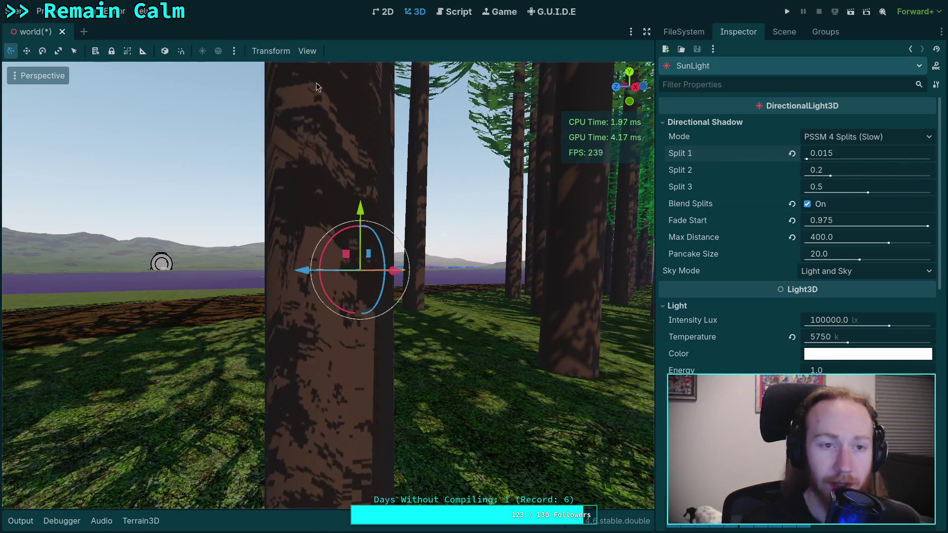
key(w)
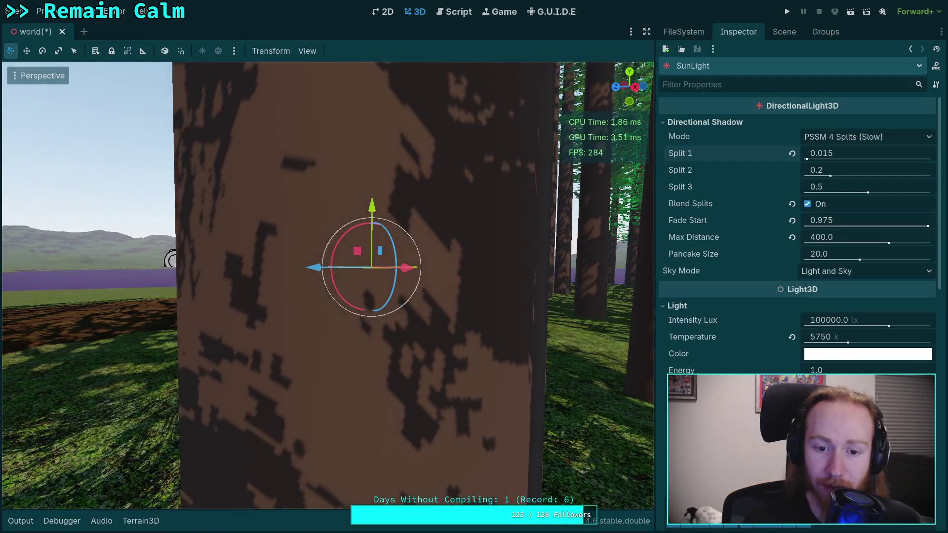
key(s)
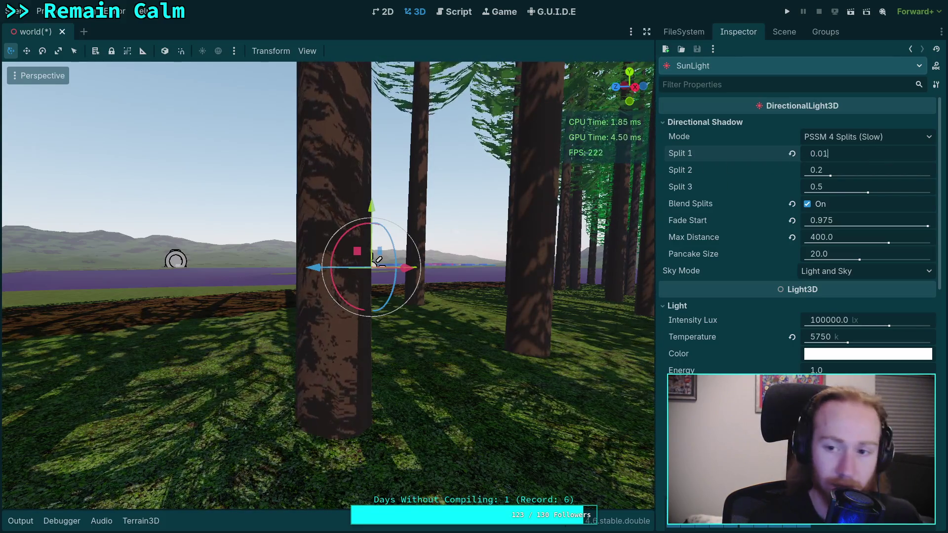
Nudge Split 2 slightly lower and fly sideways and forward through the forest to compare shadows.
scroll(376, 260, up, 3)
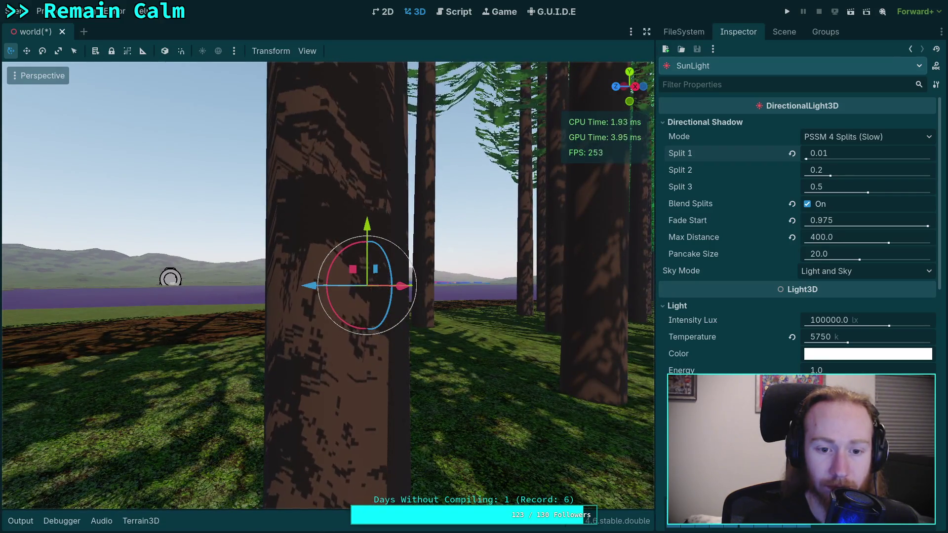
scroll(542, 240, down, 2)
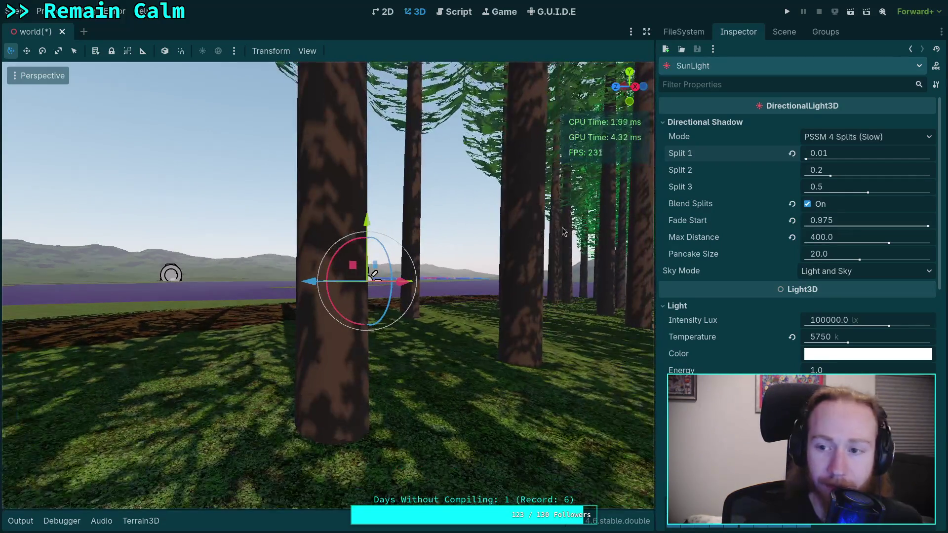
drag(832, 174, 831, 174)
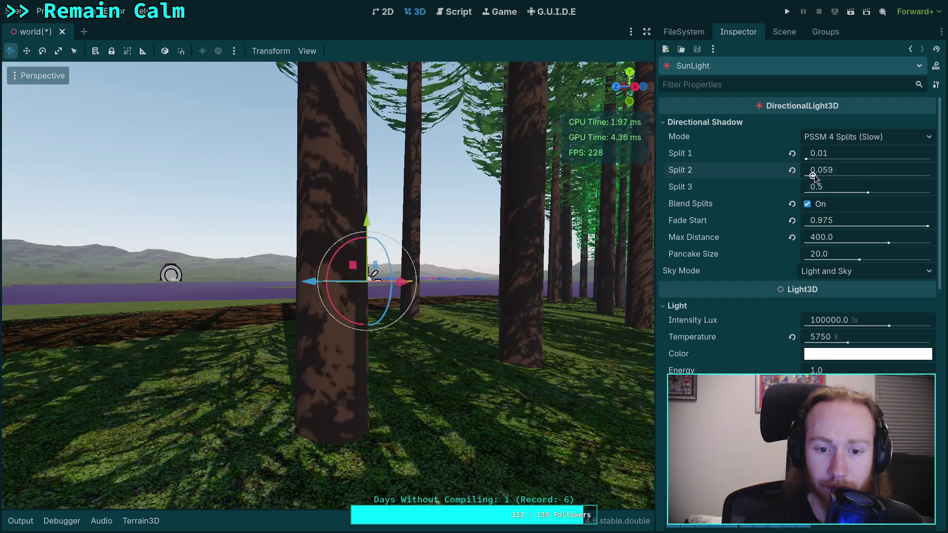
key(d)
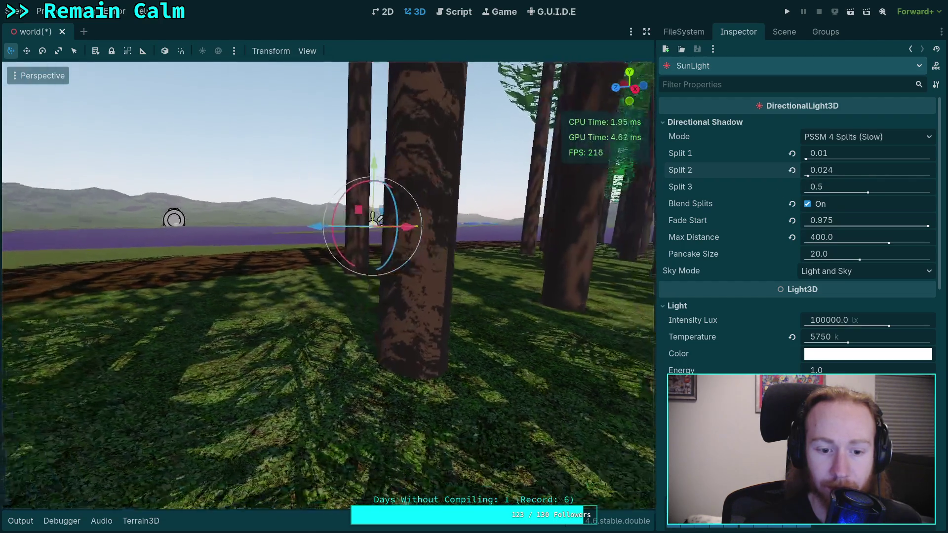
key(d)
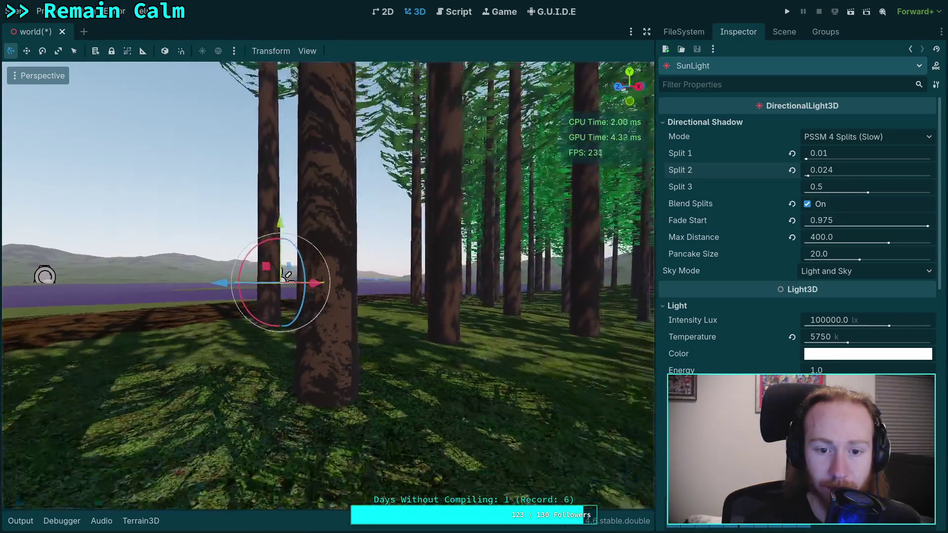
key(d)
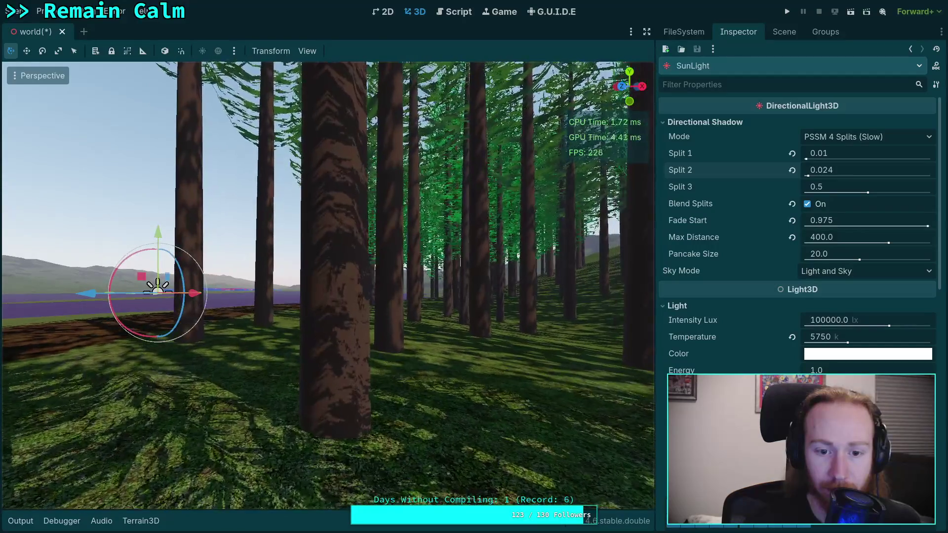
key(w)
key(w)
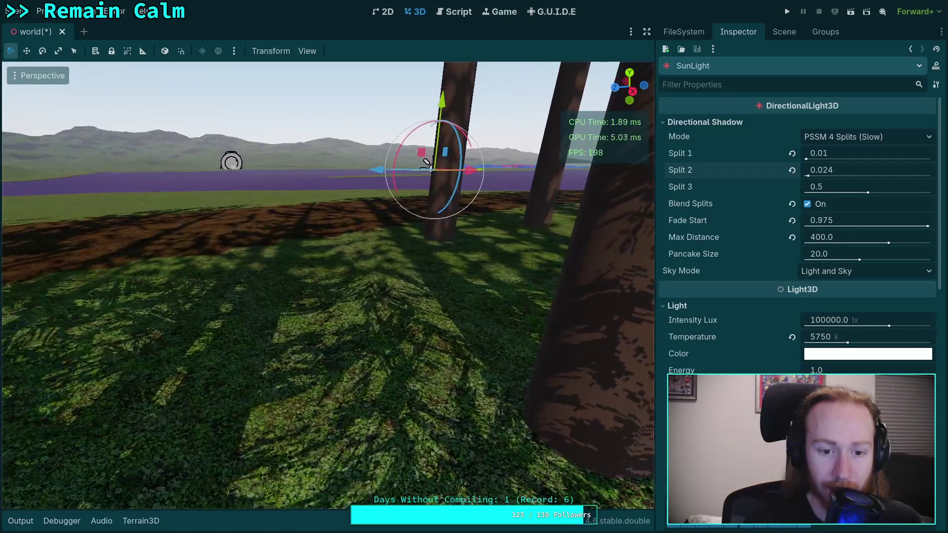
key(w)
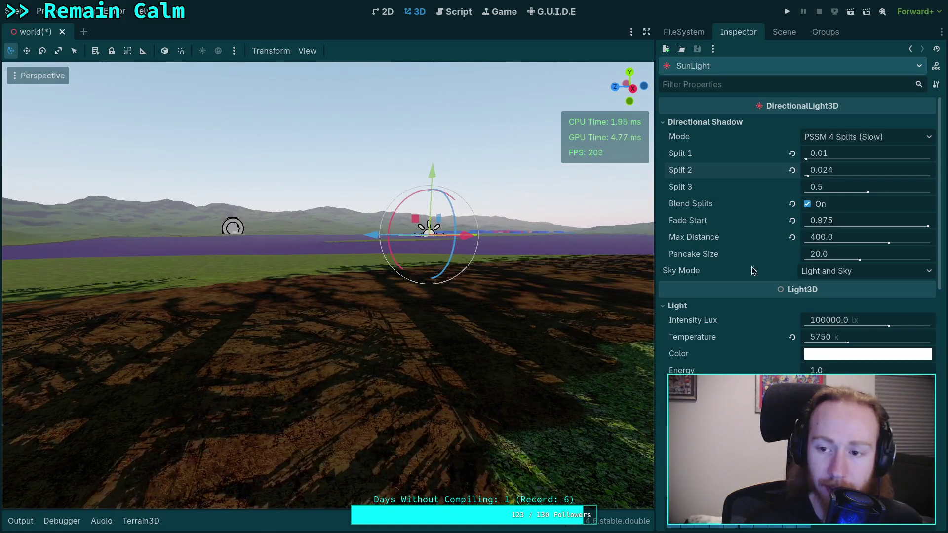
Set Split 2 to 0.03 and drag Split 3 down from 0.5 to 0.433.
drag(808, 176, 809, 176)
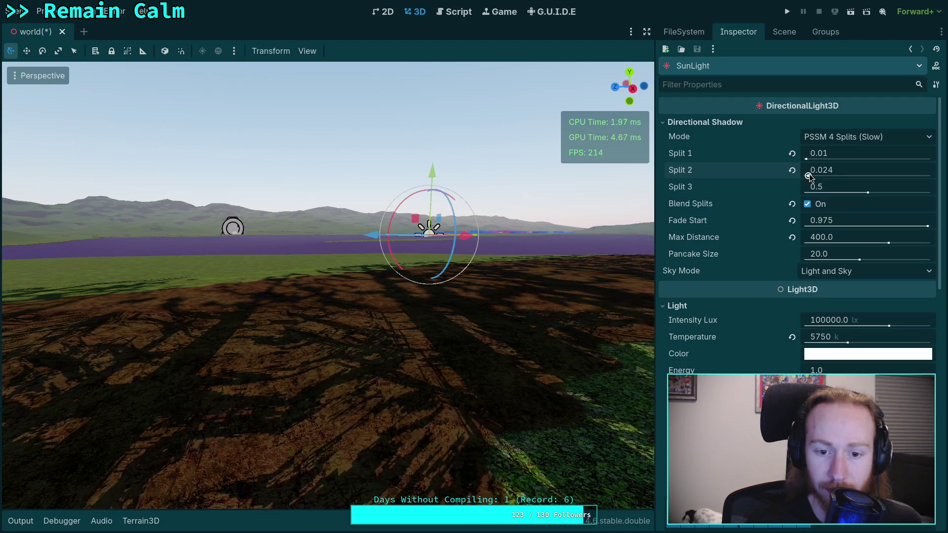
double_click(849, 170)
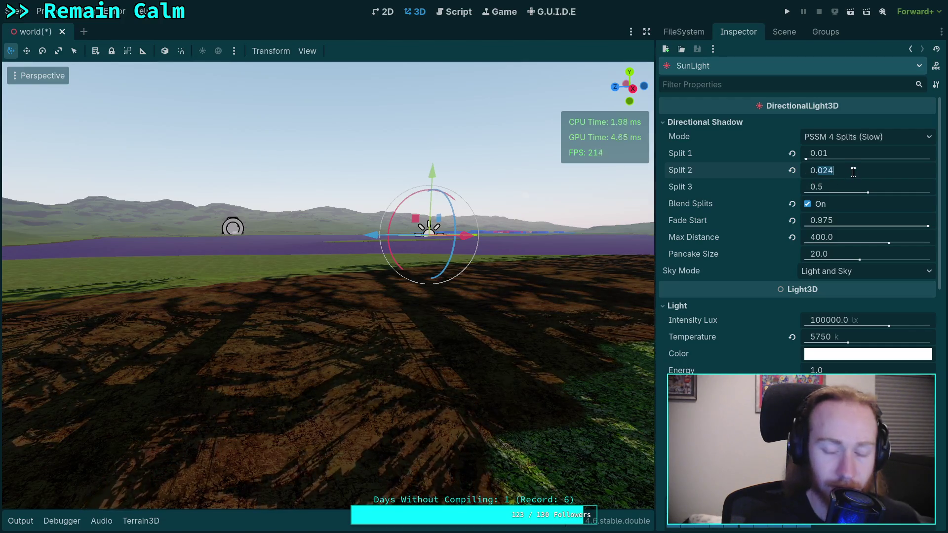
text(0.02)
key(Return)
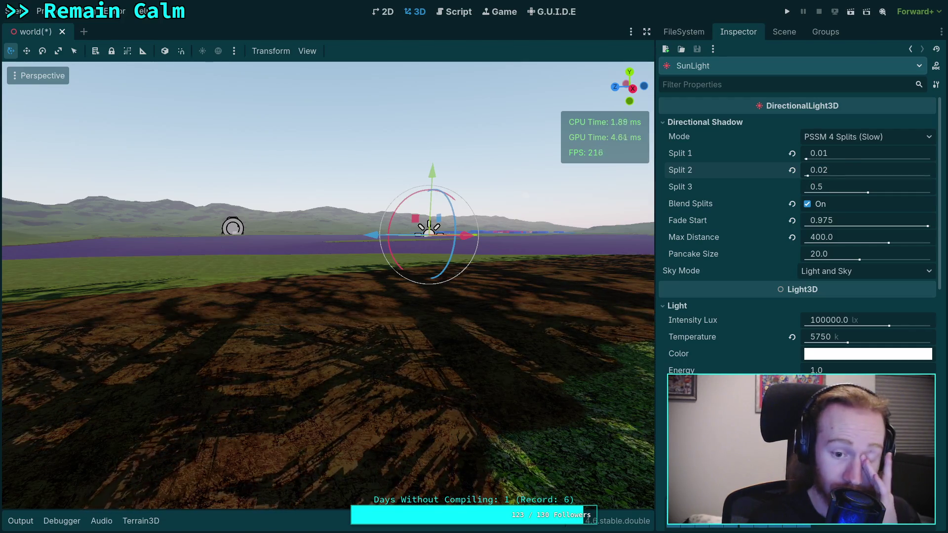
click(828, 169)
text(3)
key(Return)
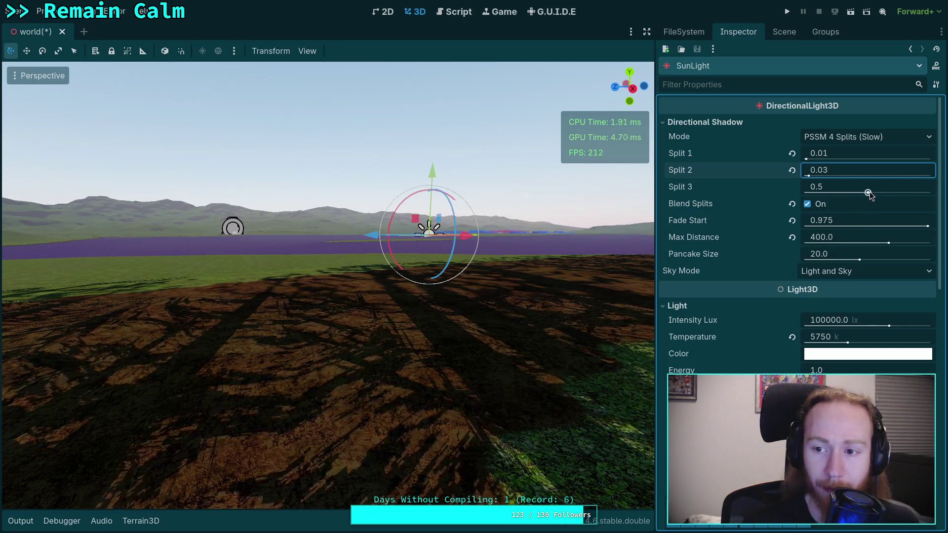
drag(869, 191, 861, 191)
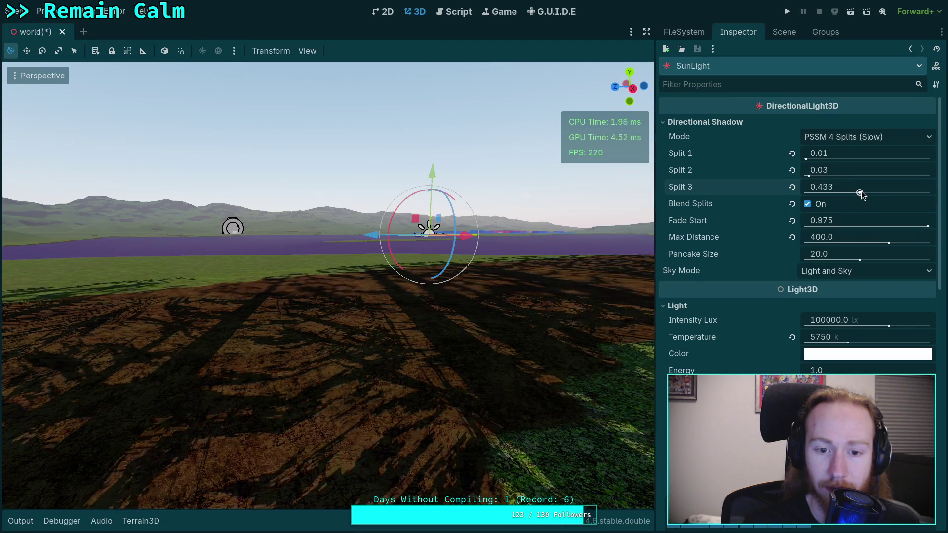
Bring Split 3 down to 0.1 and revert Fade Start to its default 0.8.
key(w)
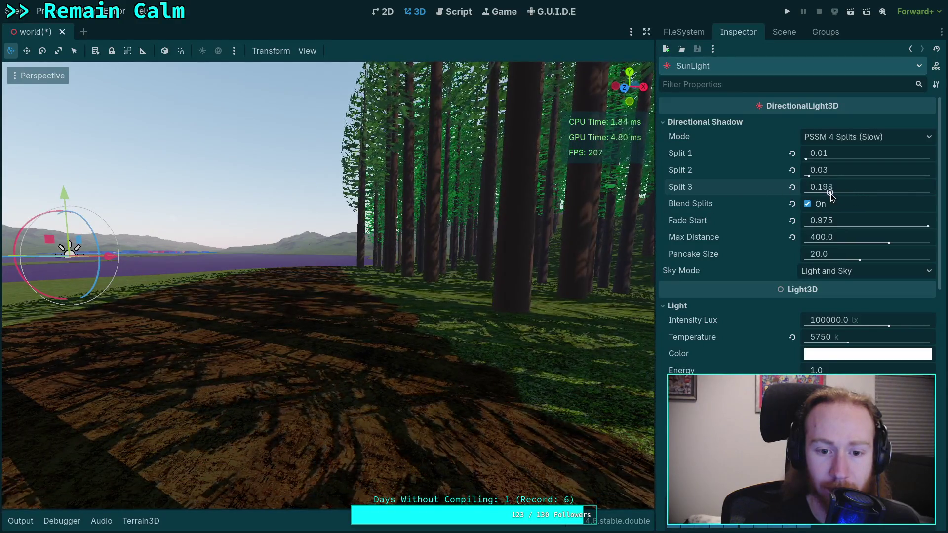
drag(826, 194, 816, 195)
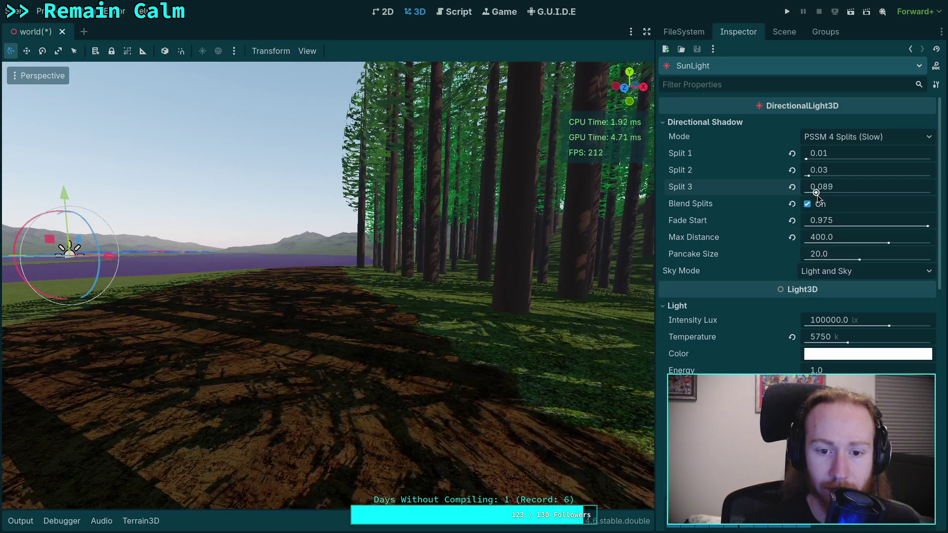
click(846, 193)
text(0.1)
key(Return)
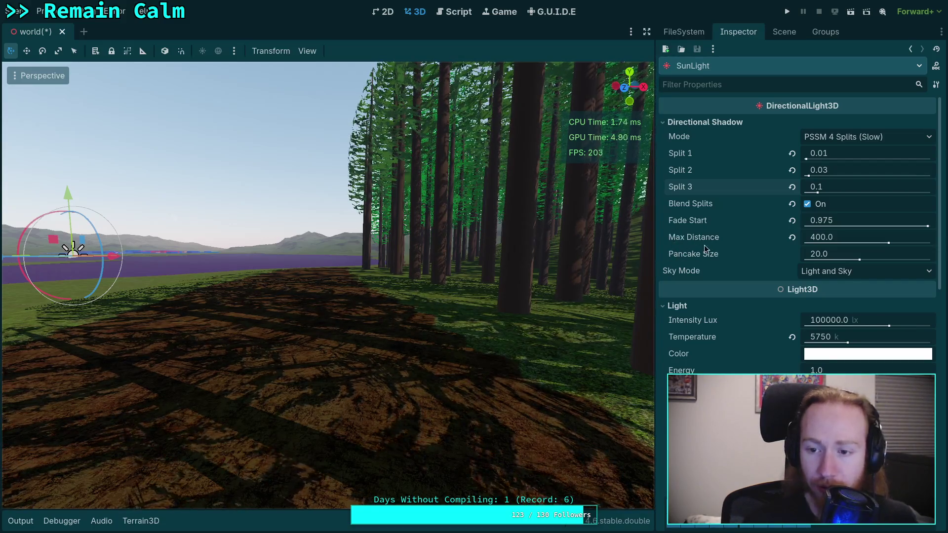
click(792, 221)
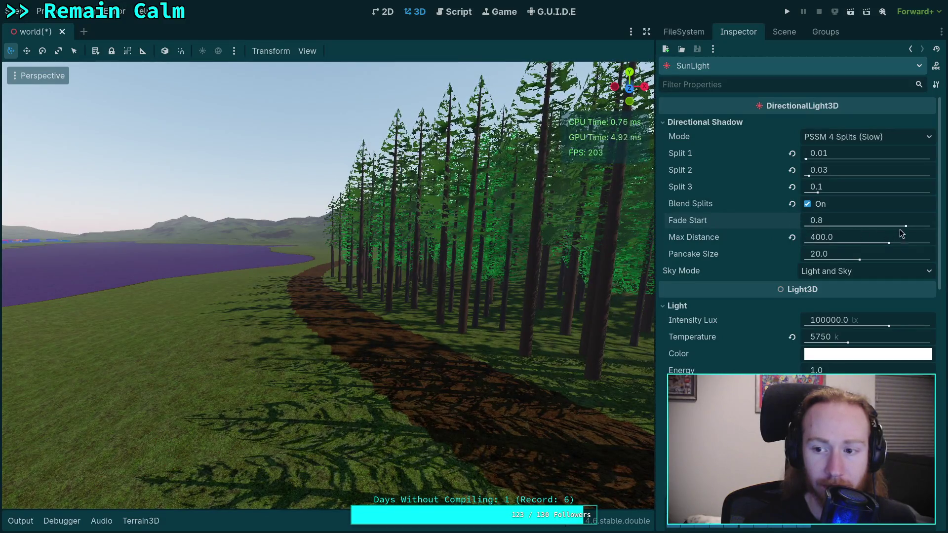
Fly the view along the dirt path, then nudge Split 2 from 0.03 to 0.035.
key(w)
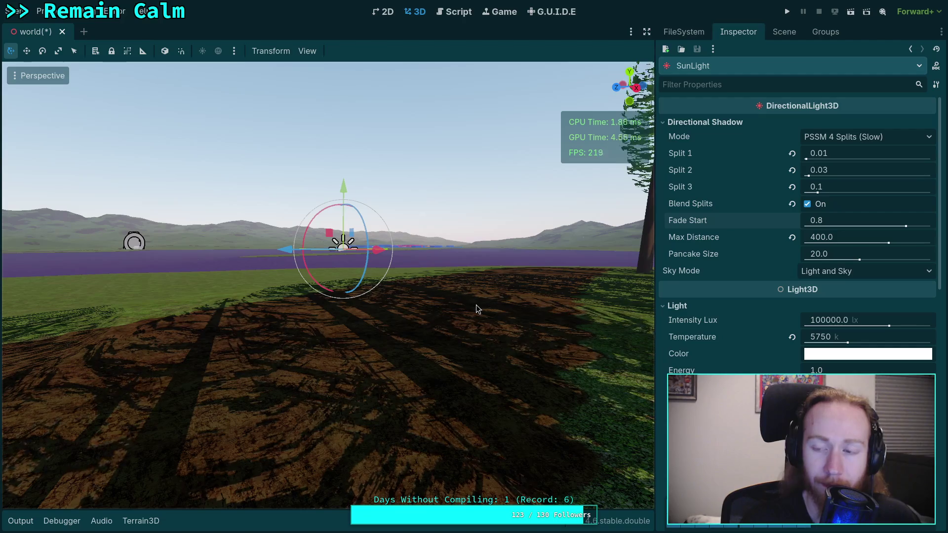
click(841, 170)
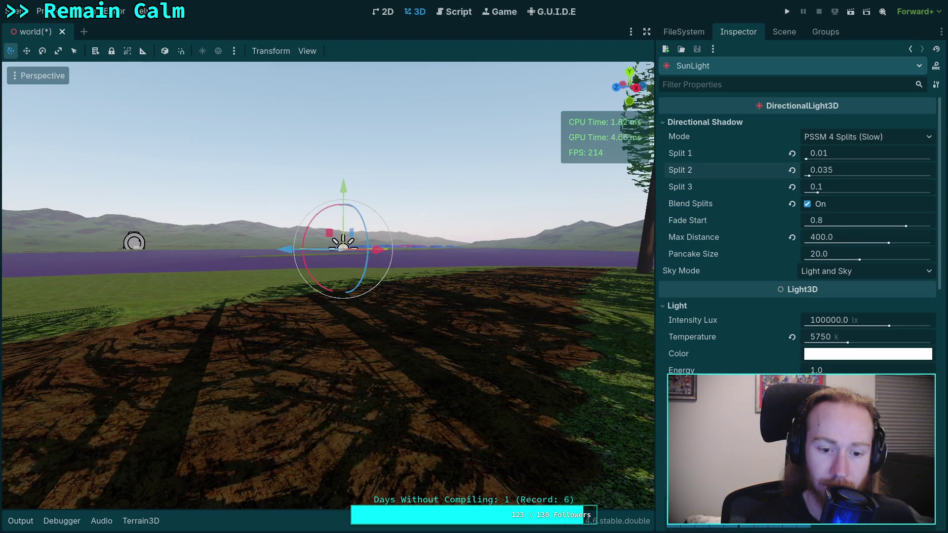
key(w)
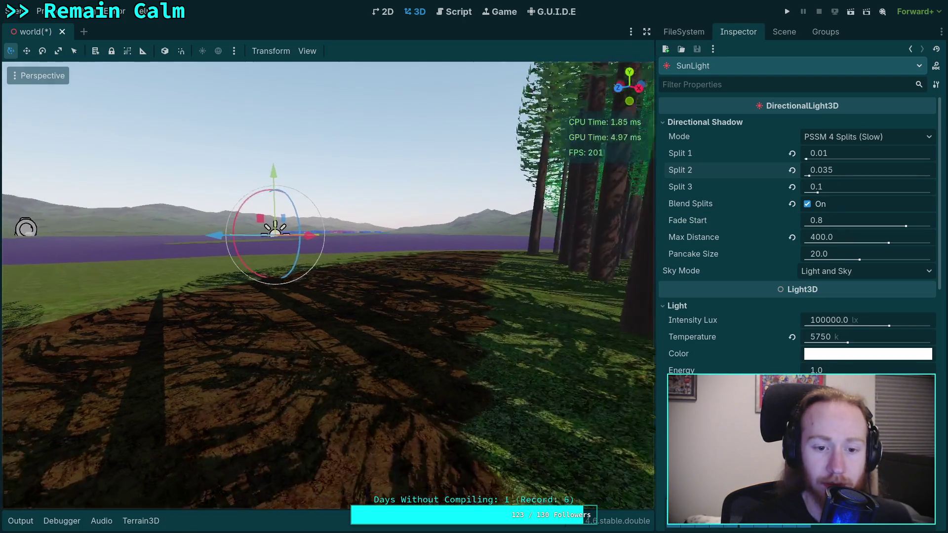
key(w)
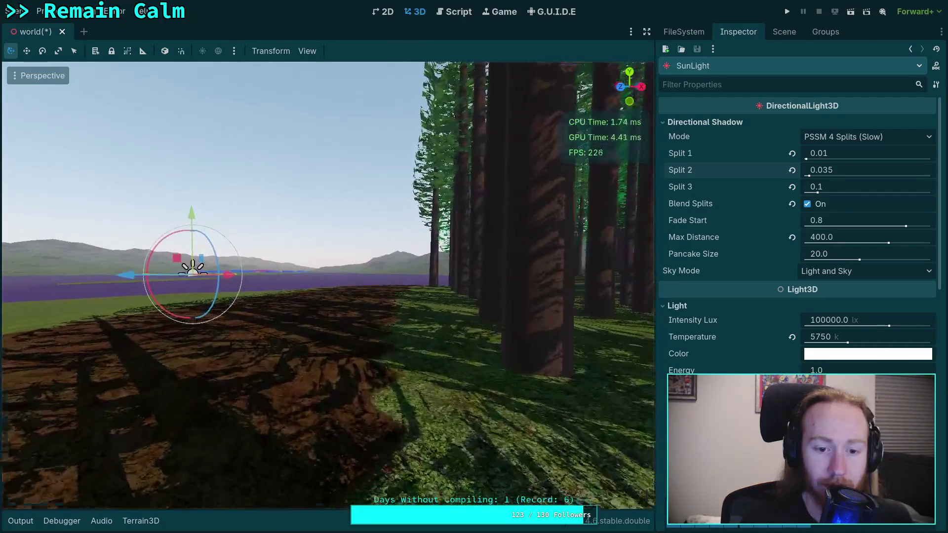
key(w)
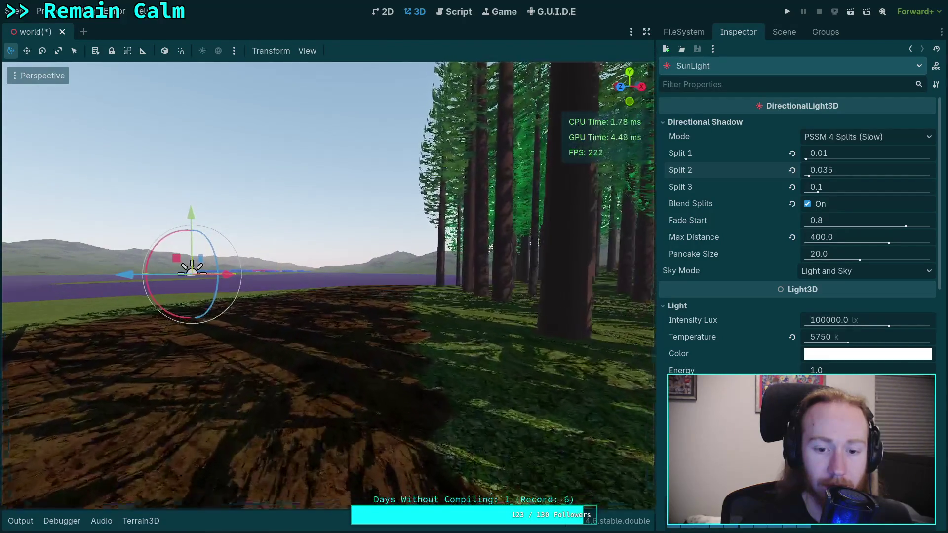
key(w)
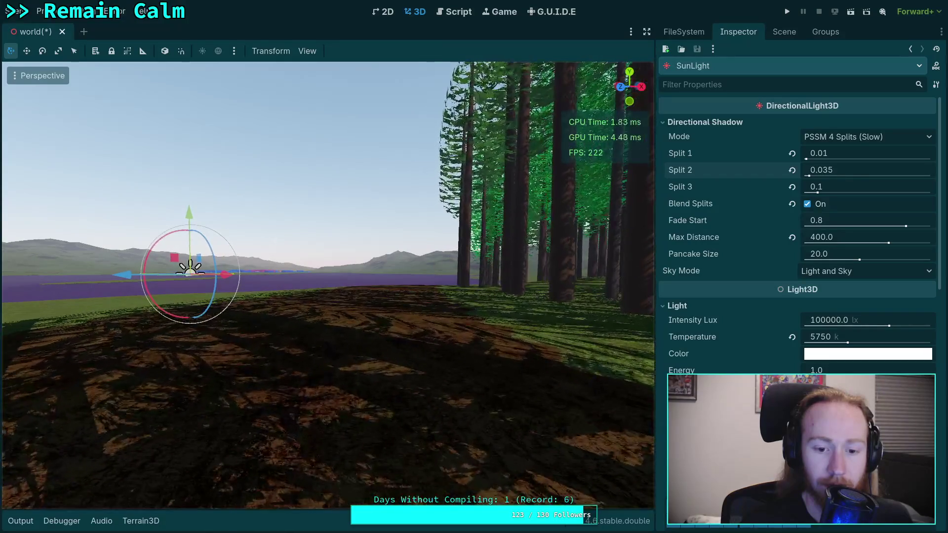
key(w)
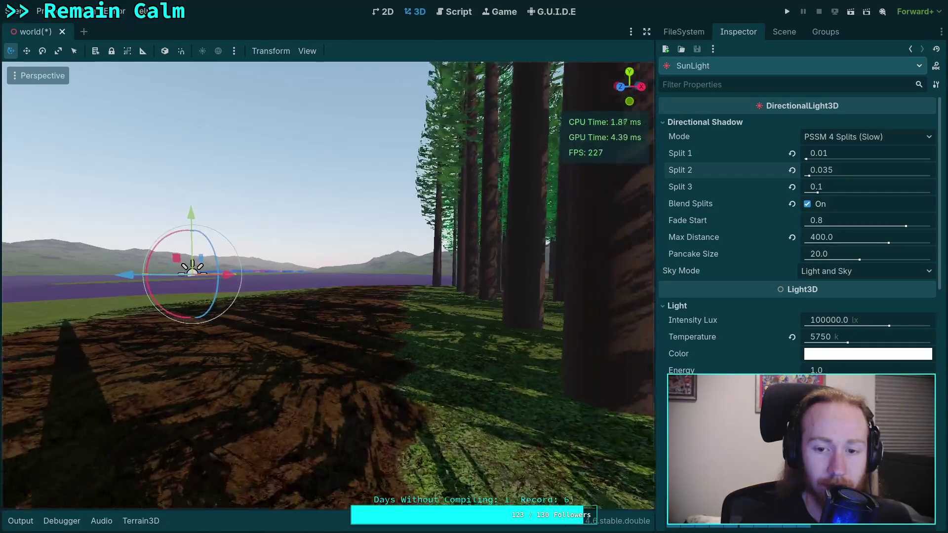
key(w)
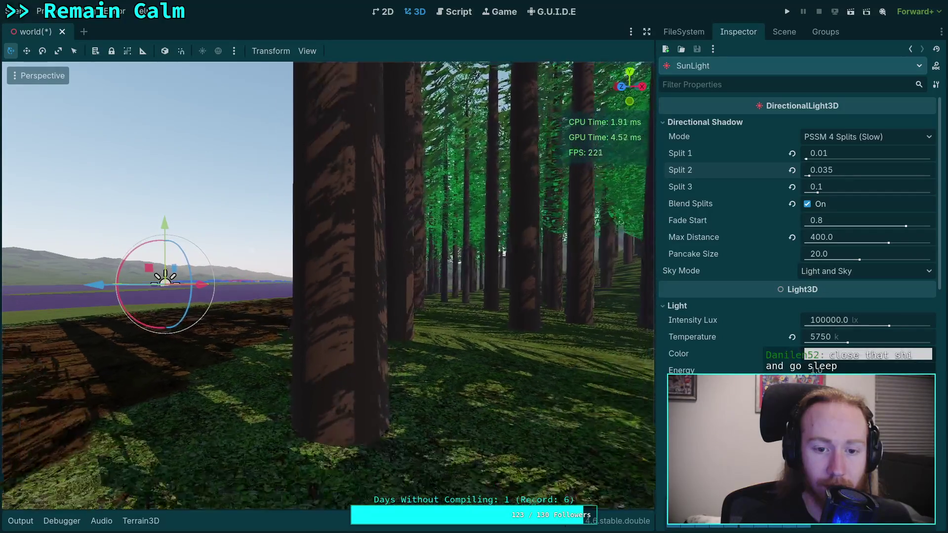
key(w)
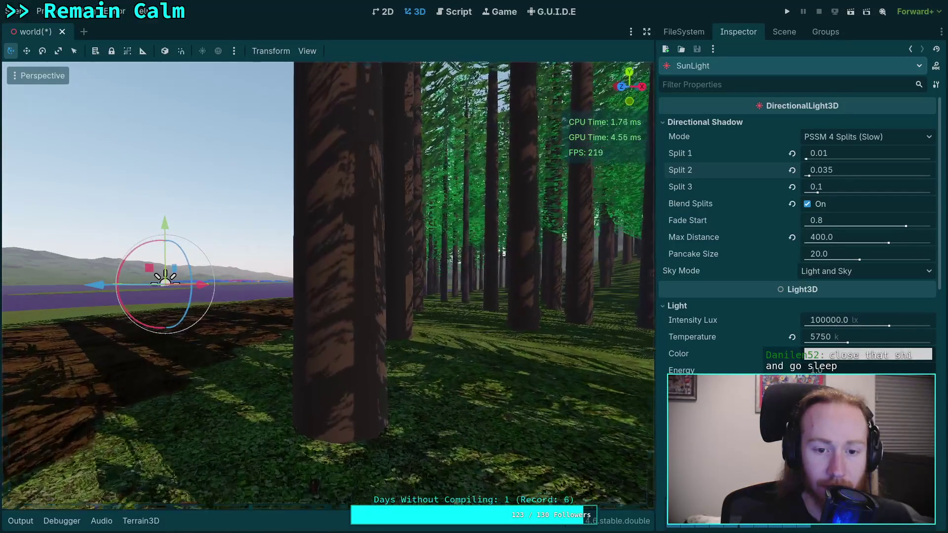
key(w)
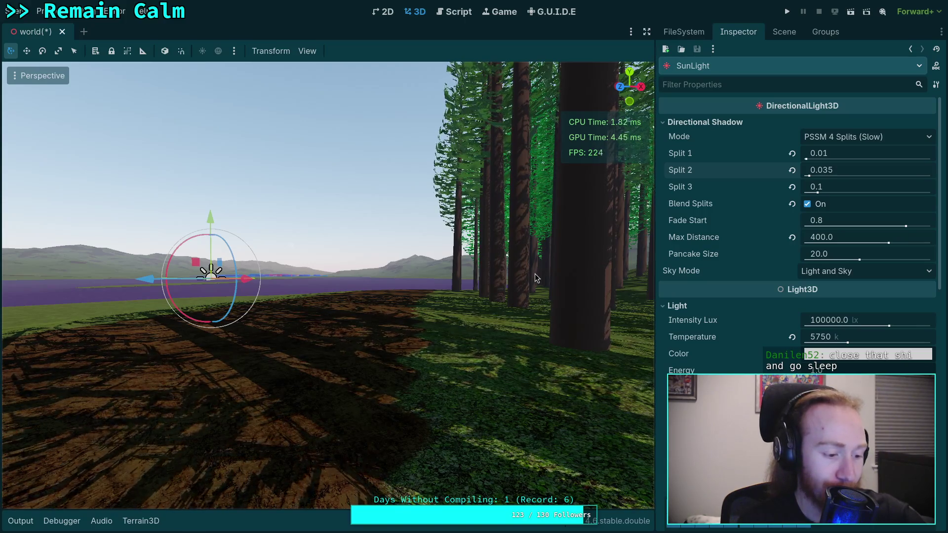
key(w)
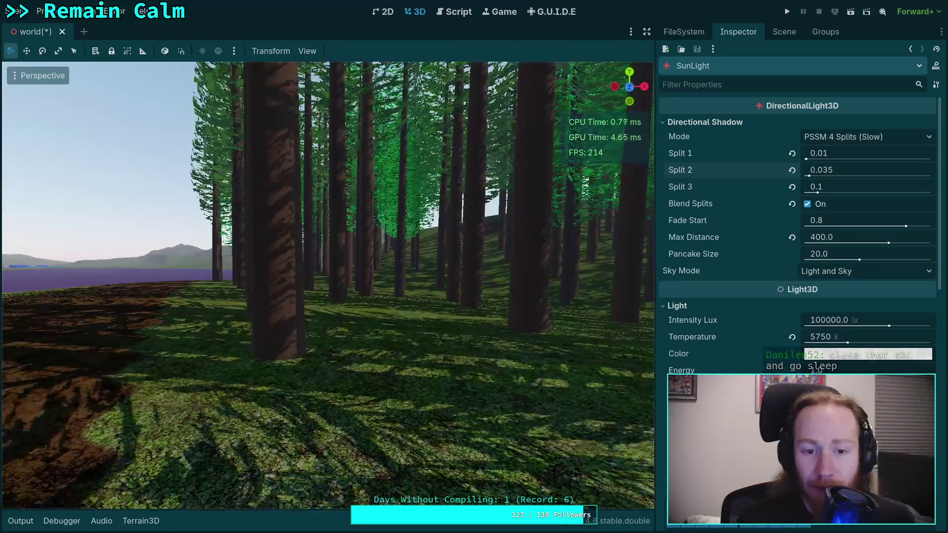
key(a)
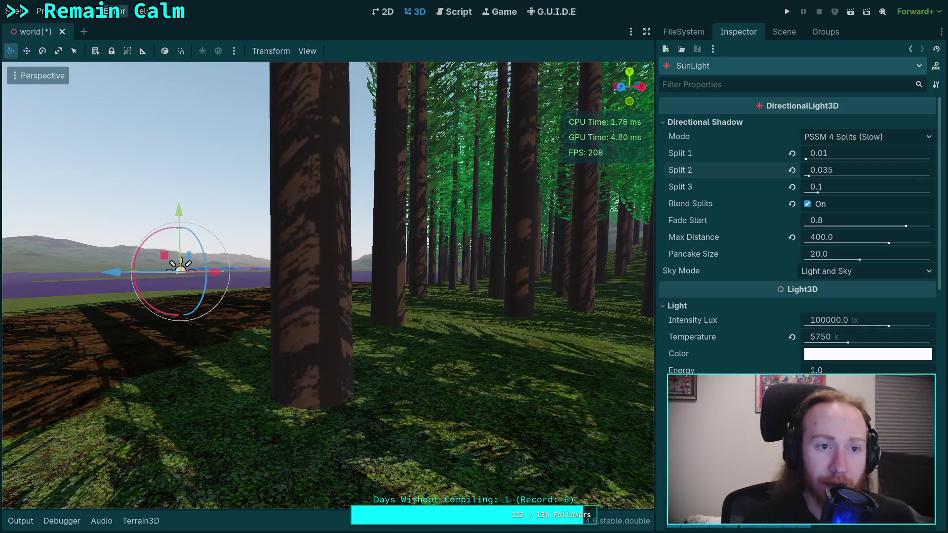
click(42, 11)
Switch directional Soft Shadow Filter Quality to Soft Medium (Average) and close Project Settings.
click(79, 28)
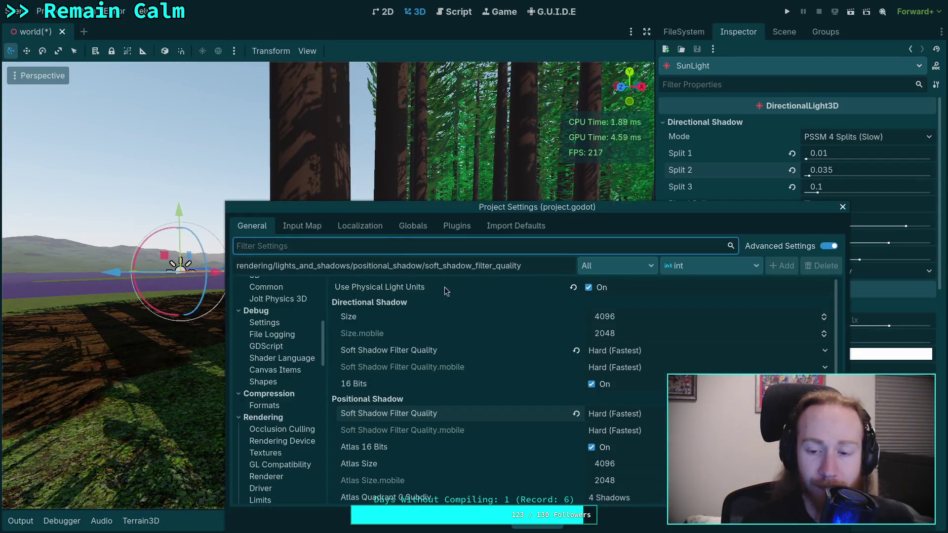
click(680, 353)
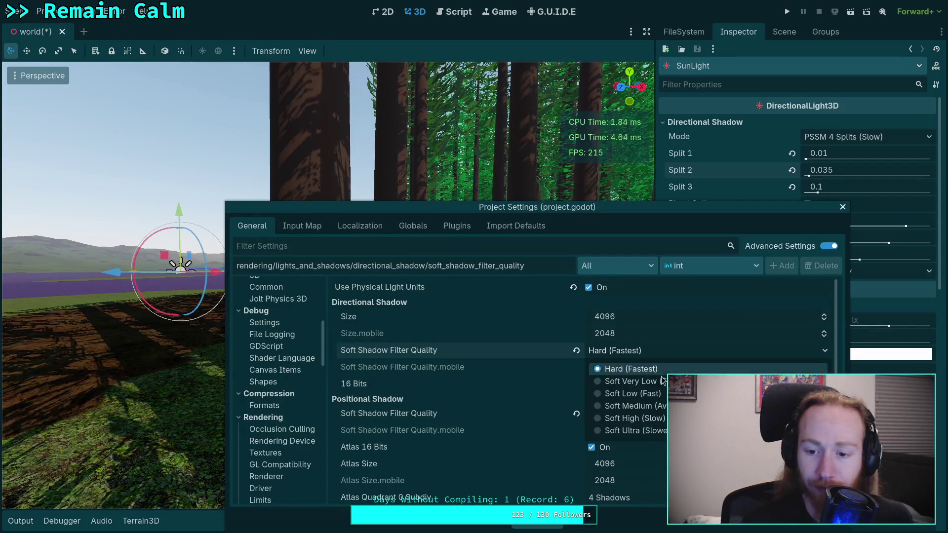
click(663, 406)
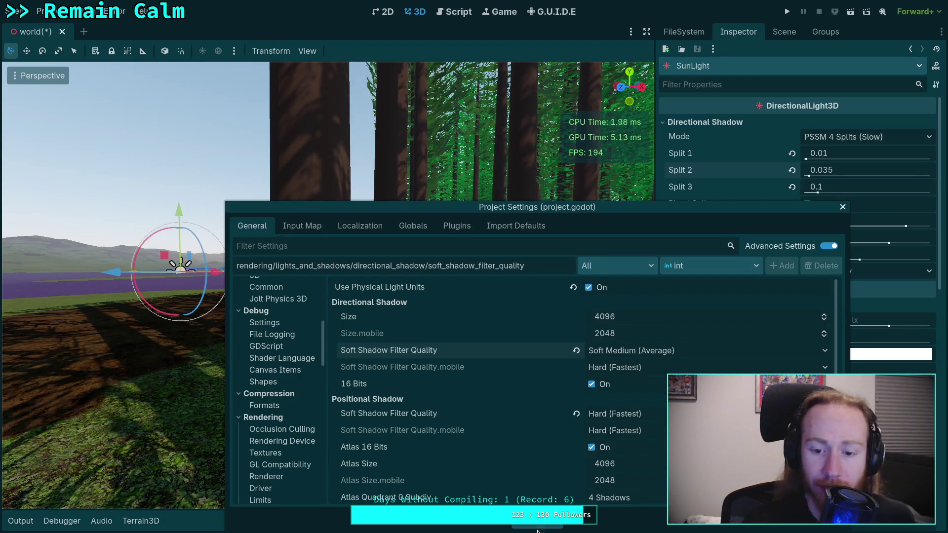
key(Escape)
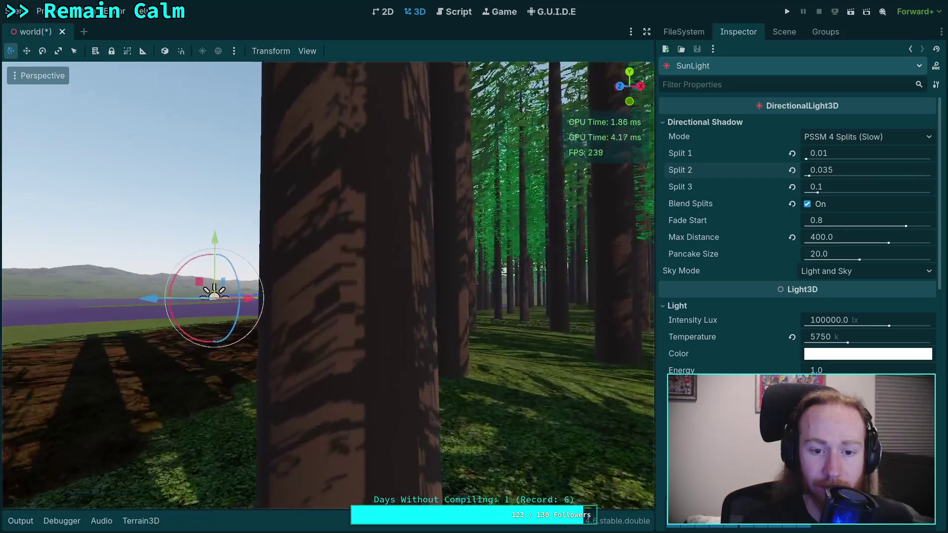
key(w)
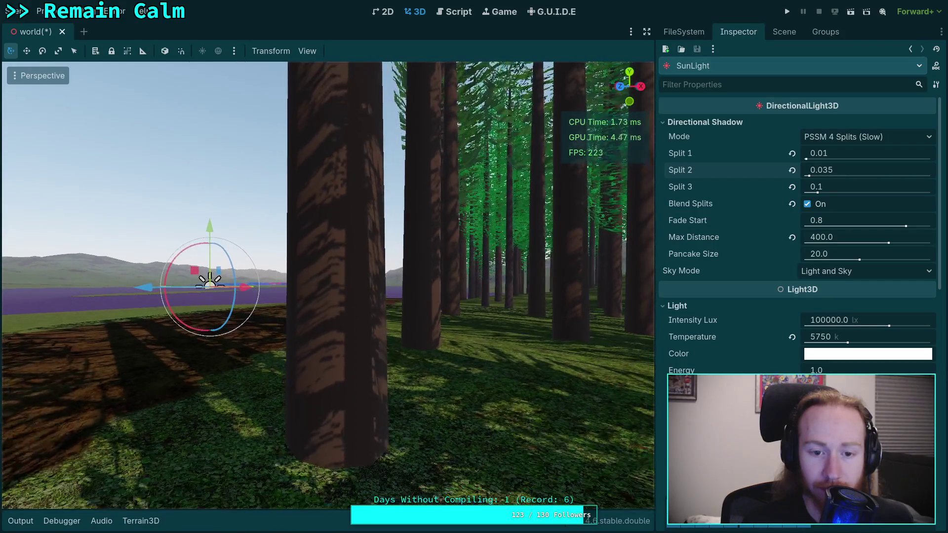
Set SunLight Split 1 to 0.015 and move the camera to view the ground shadows.
click(858, 153)
key(BackSpace)
text(2)
key(Return)
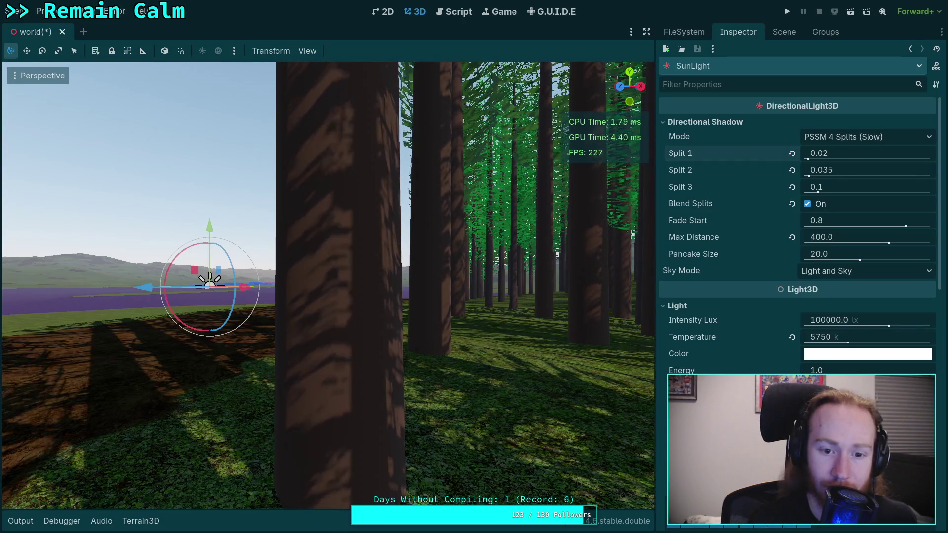
click(858, 154)
key(BackSpace)
text(15)
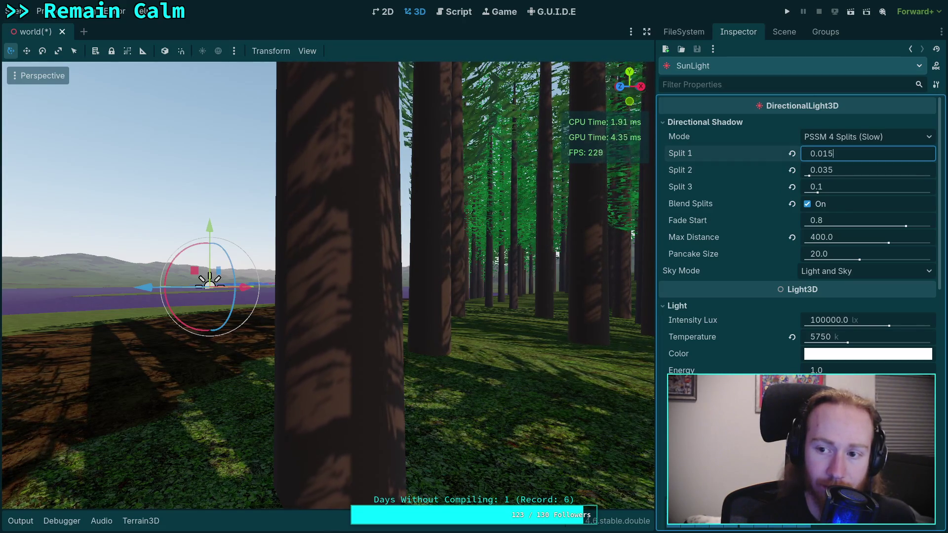
key(Return)
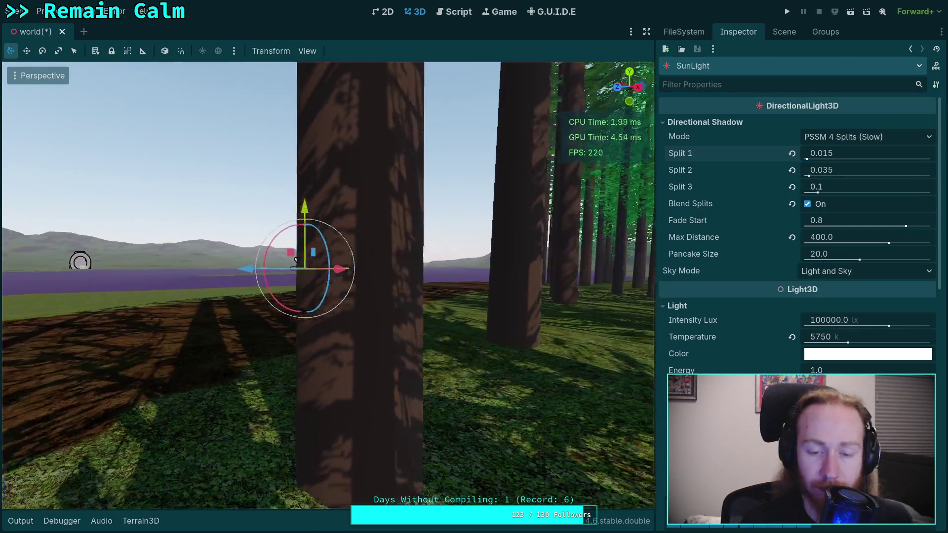
key(d)
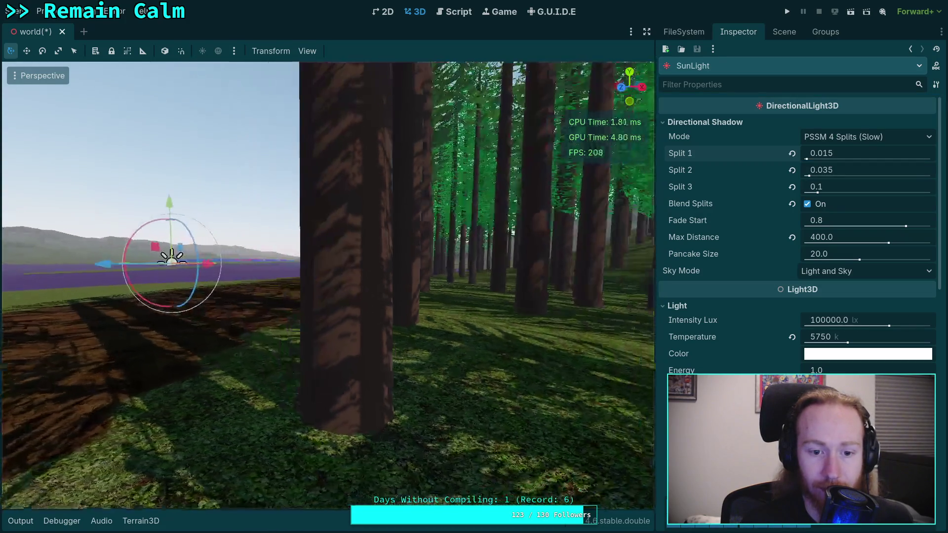
key(s)
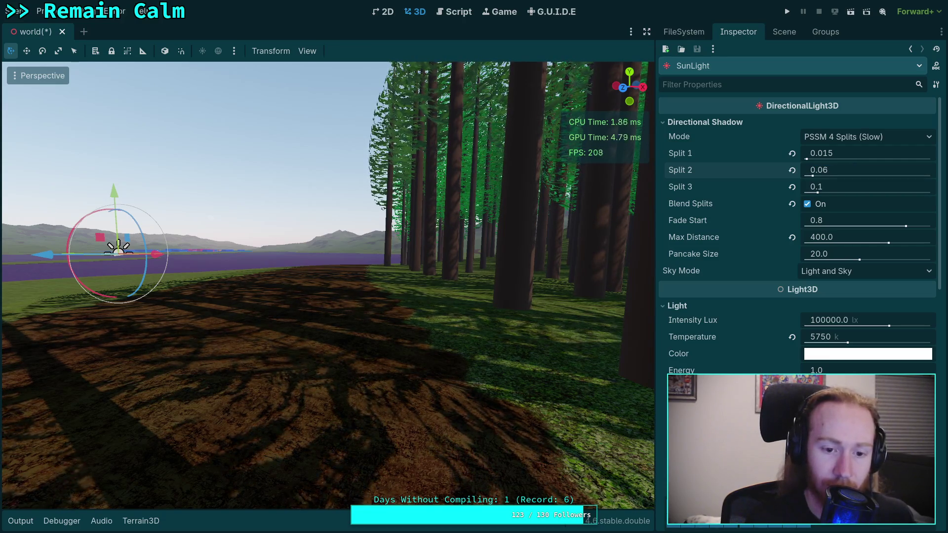
Set Split 2 to 0.04 and slide the camera around to compare shadows.
click(829, 170)
text(0.04)
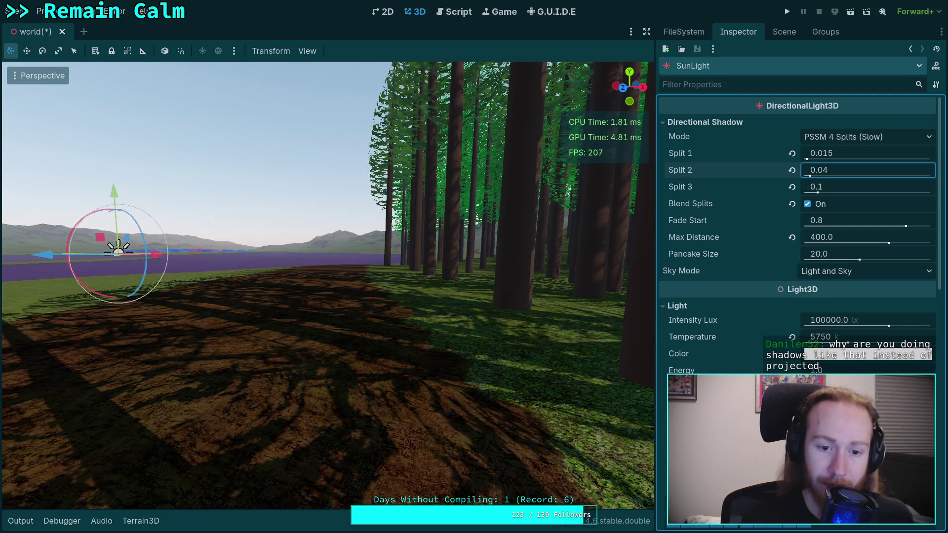
key(Return)
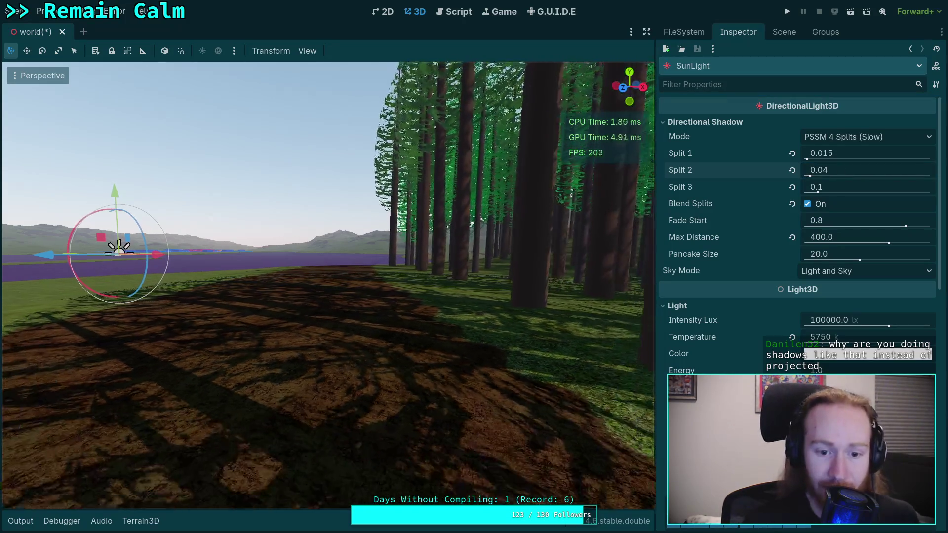
key(w)
key(w)
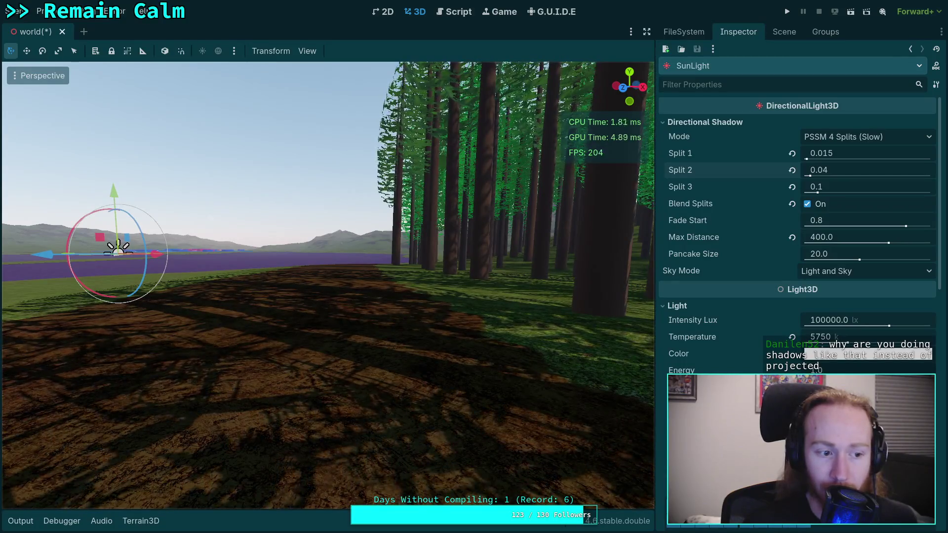
key(d)
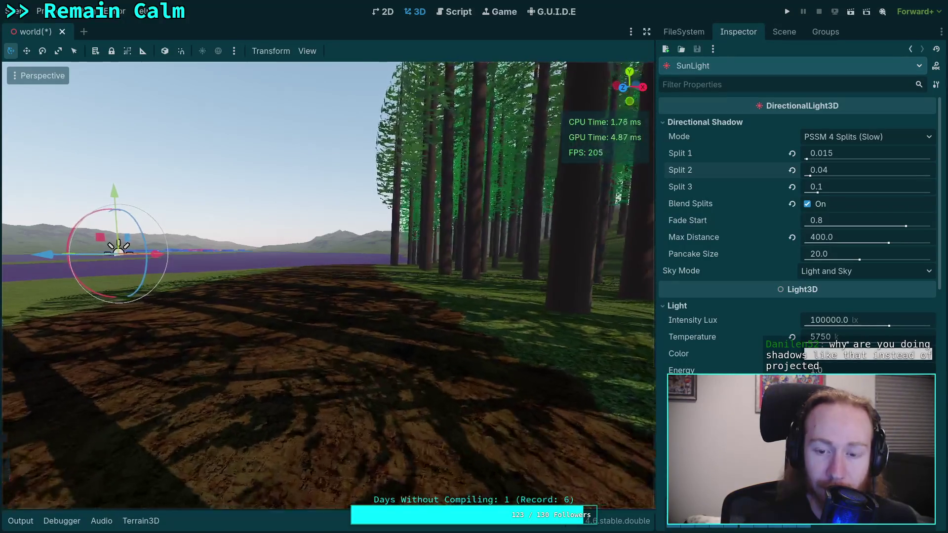
key(a)
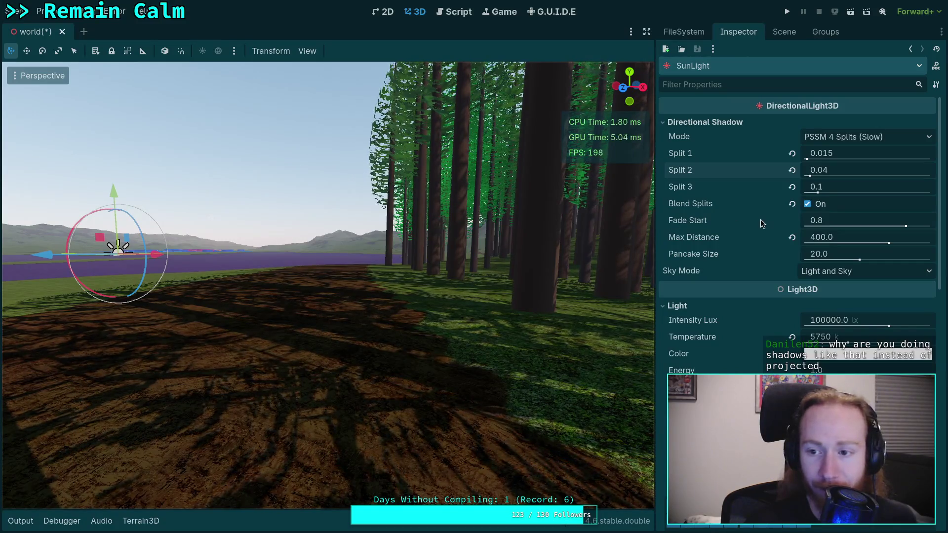
mouse_move(296, 277)
mouse_down()
mouse_move(346, 277)
mouse_move(16, 252)
mouse_move(531, 265)
mouse_move(502, 247)
mouse_move(511, 242)
mouse_up()
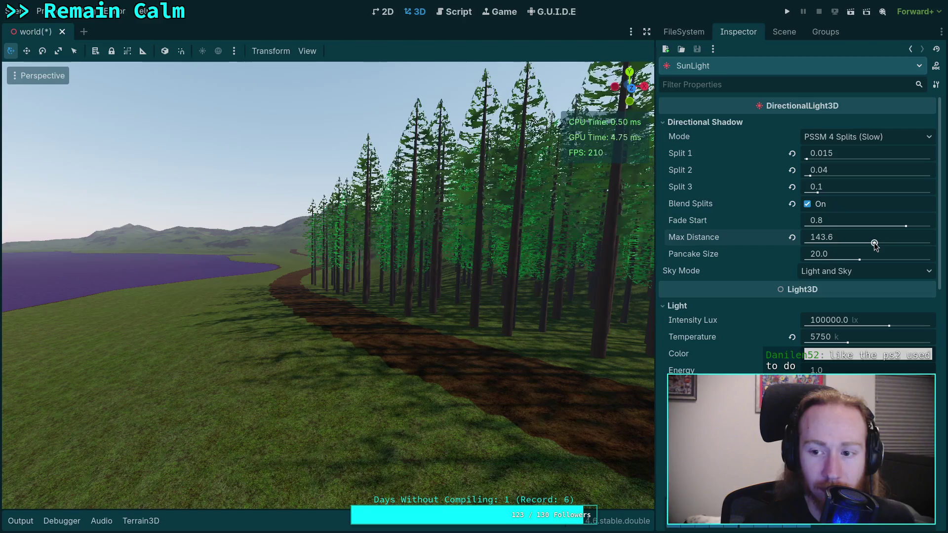
click(859, 237)
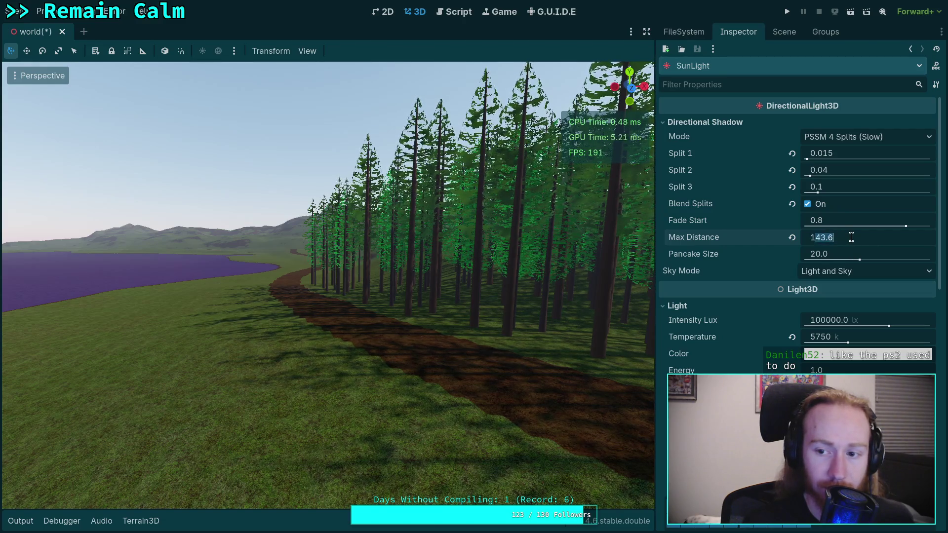
text(200)
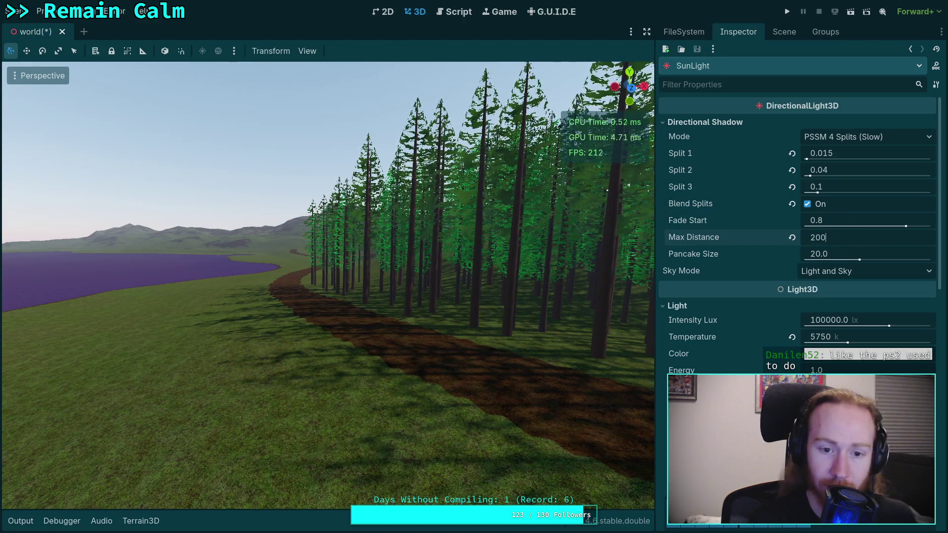
key(Return)
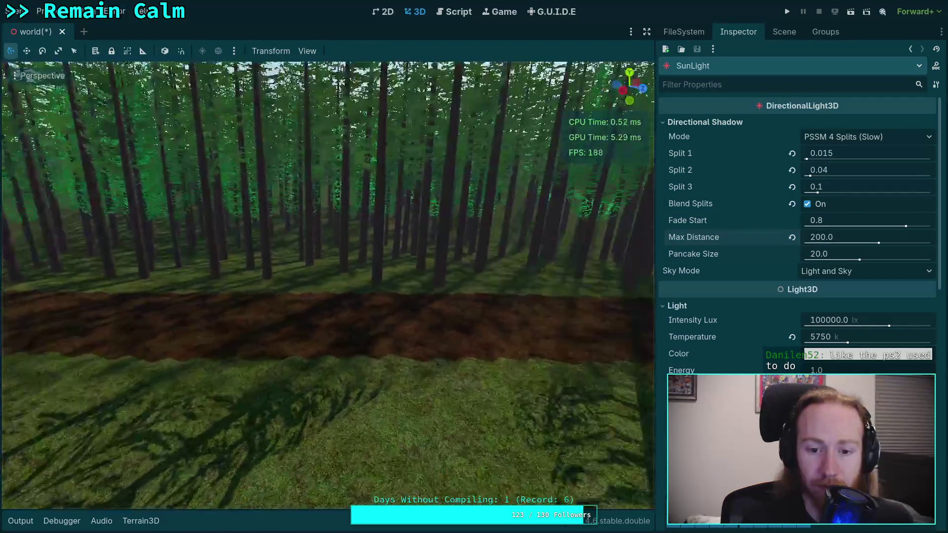
key(a)
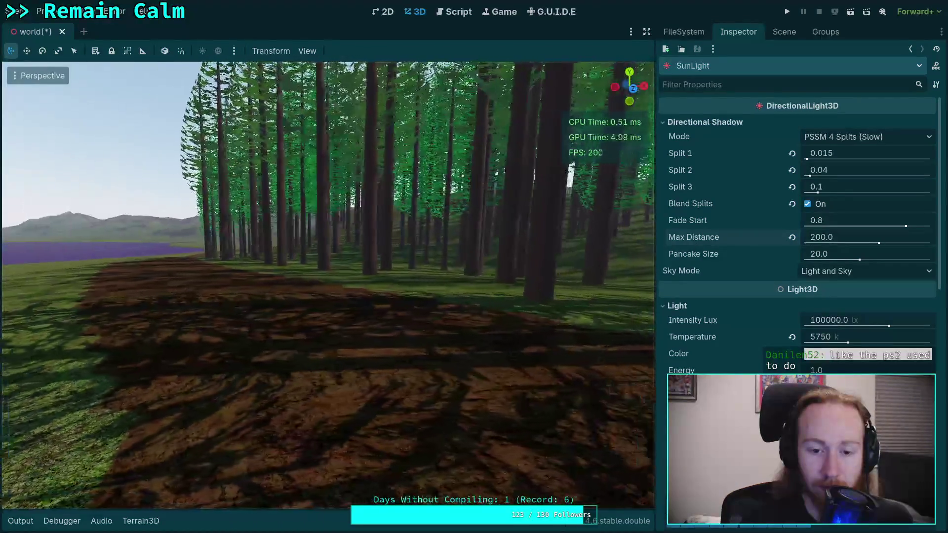
key(w)
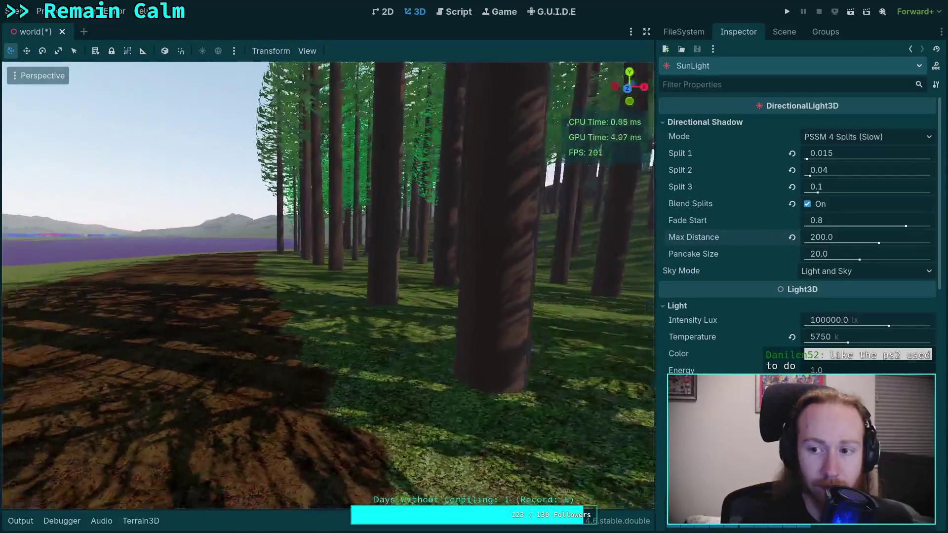
key(a)
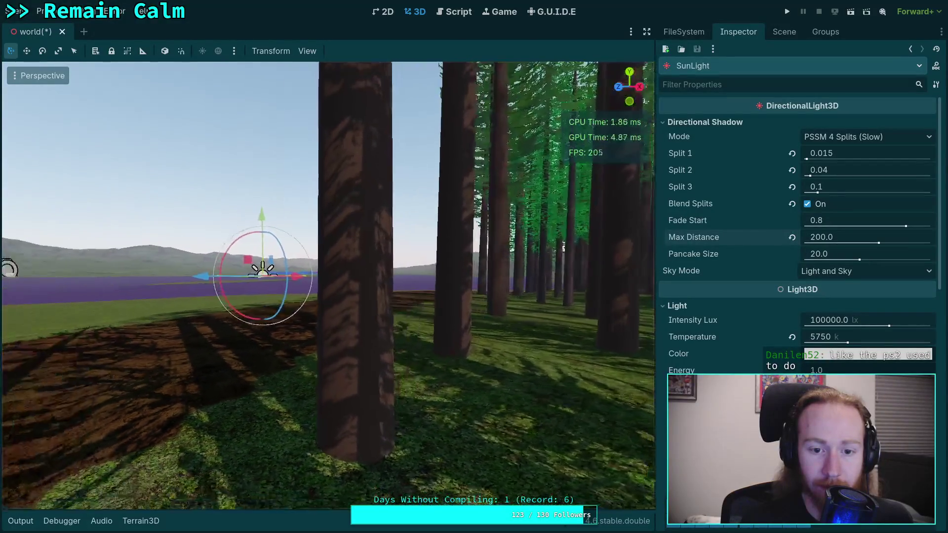
key(w)
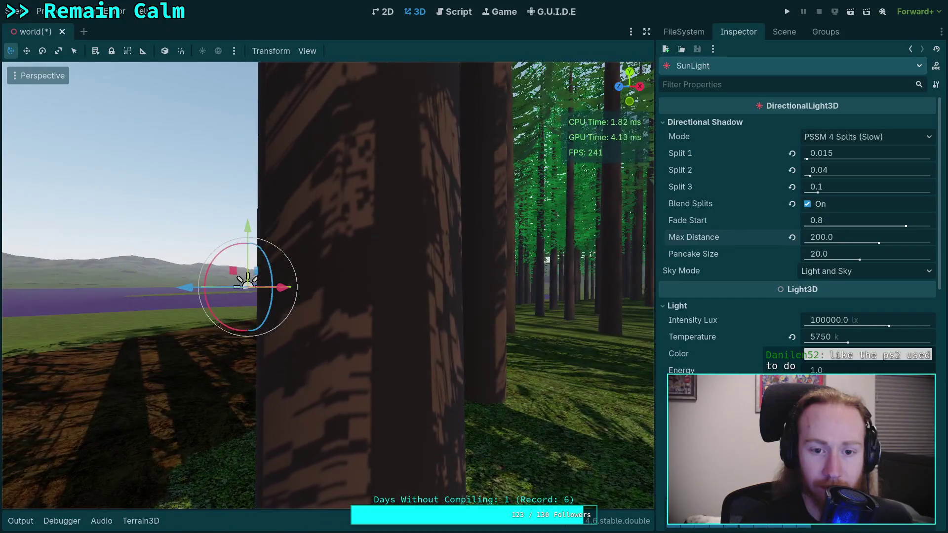
key(s)
Enter 0.03, 0.08 and 0.2 for Splits 1–3, then deselect the SunLight.
click(860, 153)
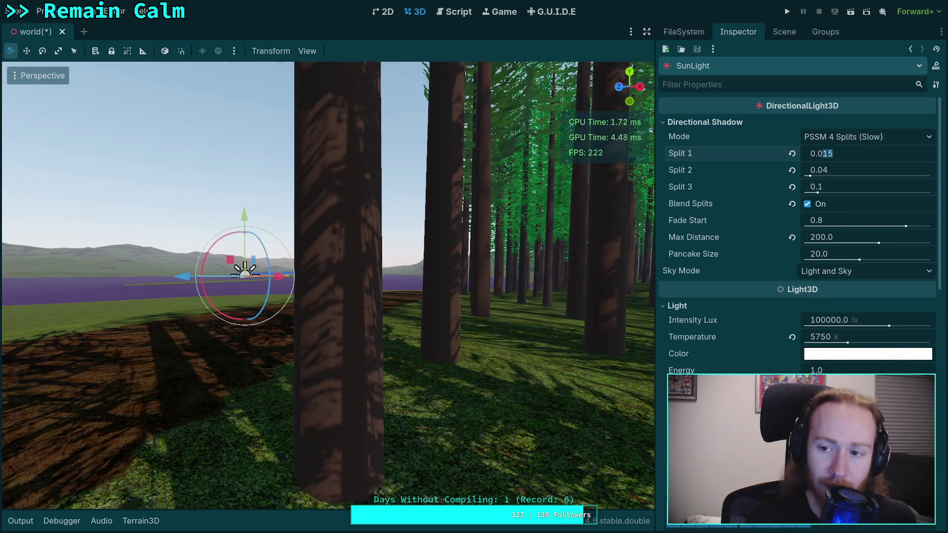
text(0.03)
key(Return)
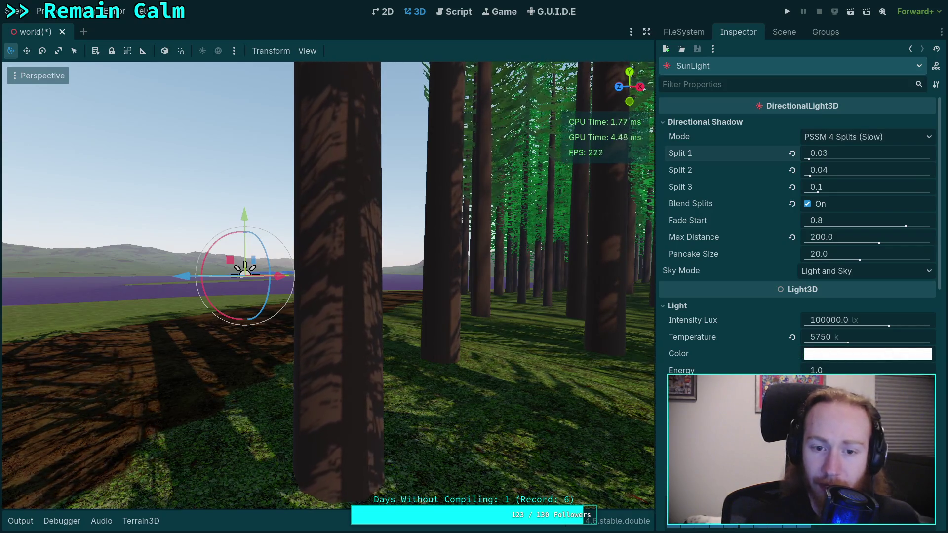
click(862, 169)
text(0.08)
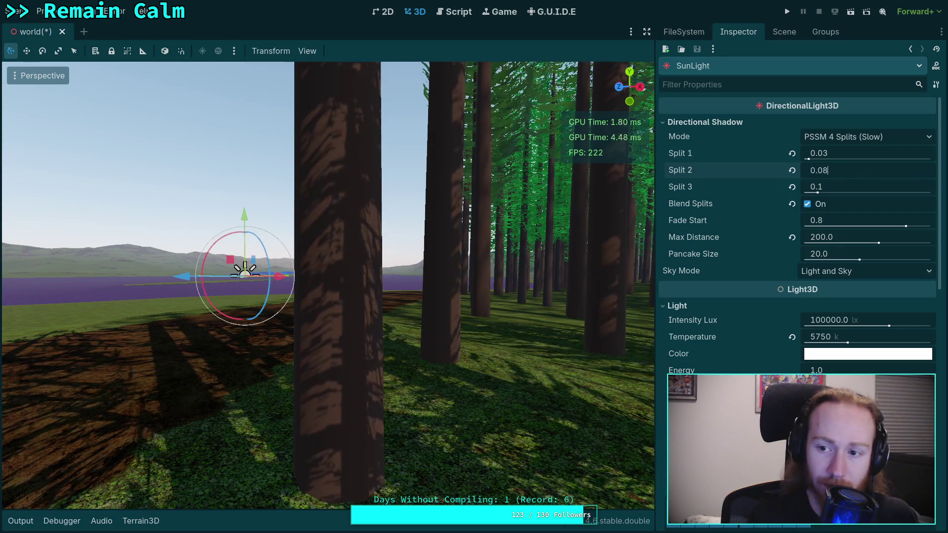
key(Return)
click(862, 186)
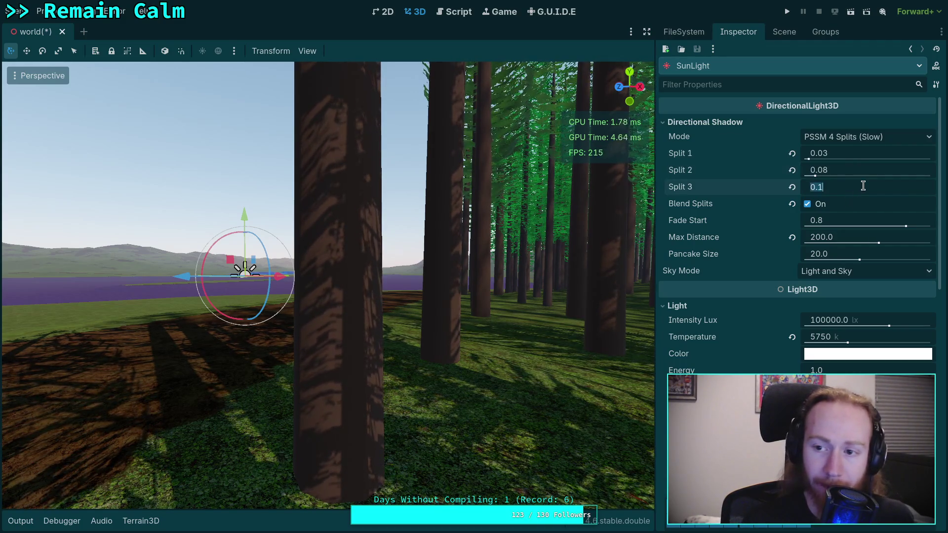
text(0.2)
key(BackSpace)
text(2)
key(Return)
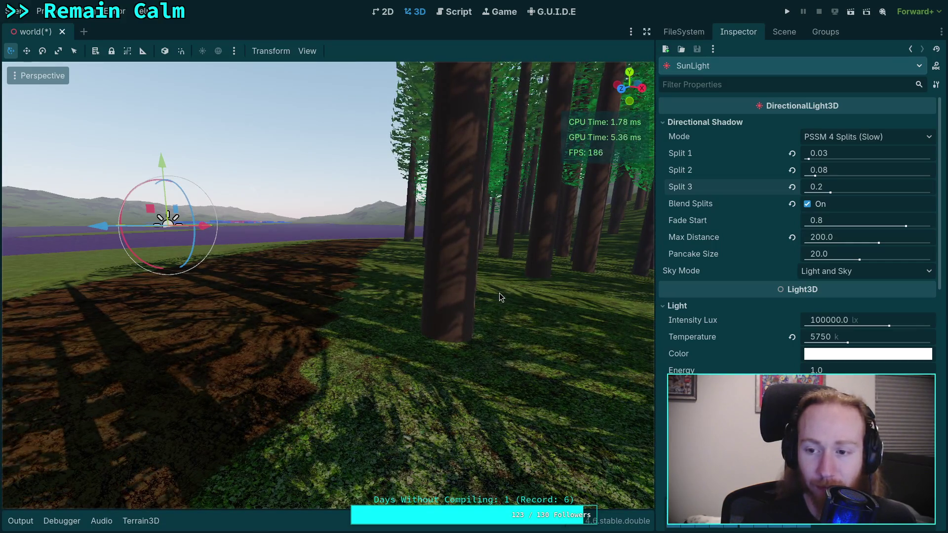
click(314, 181)
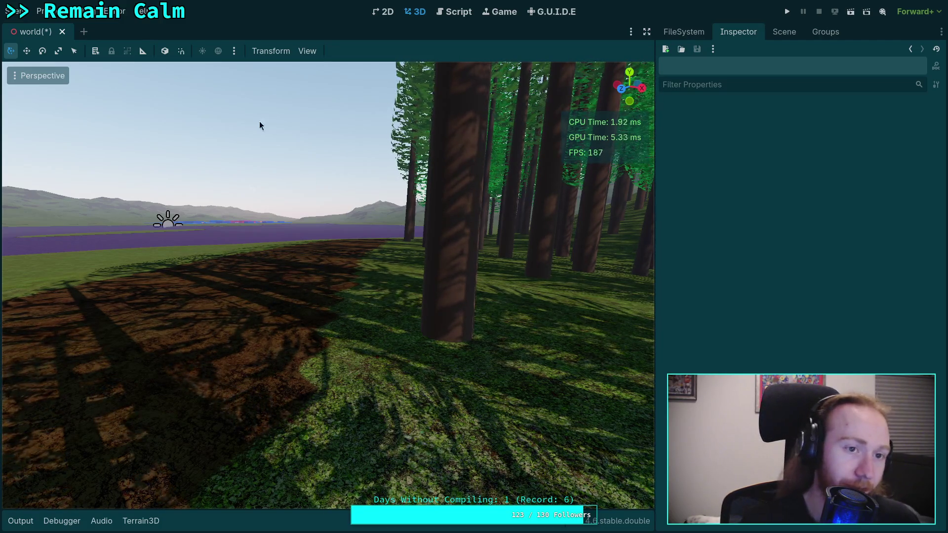
click(40, 11)
click(72, 27)
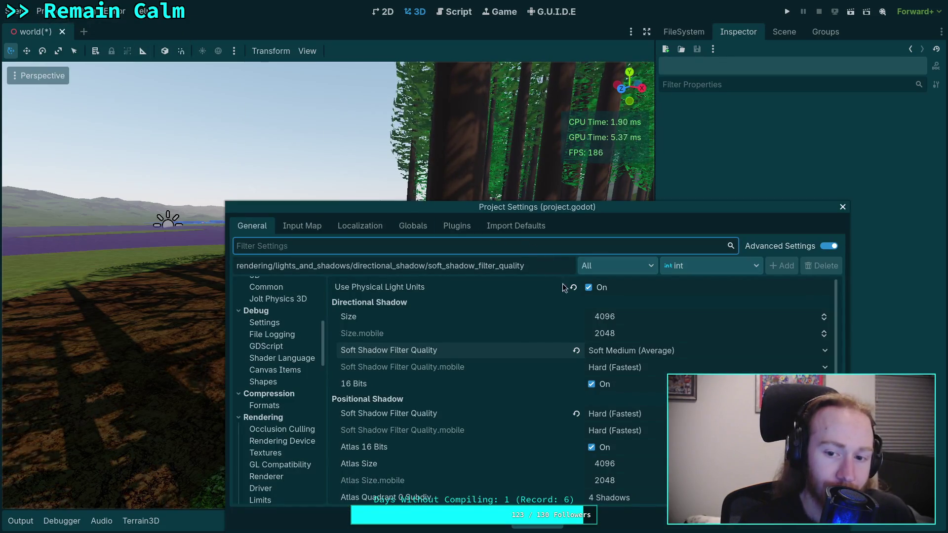
mouse_move(446, 315)
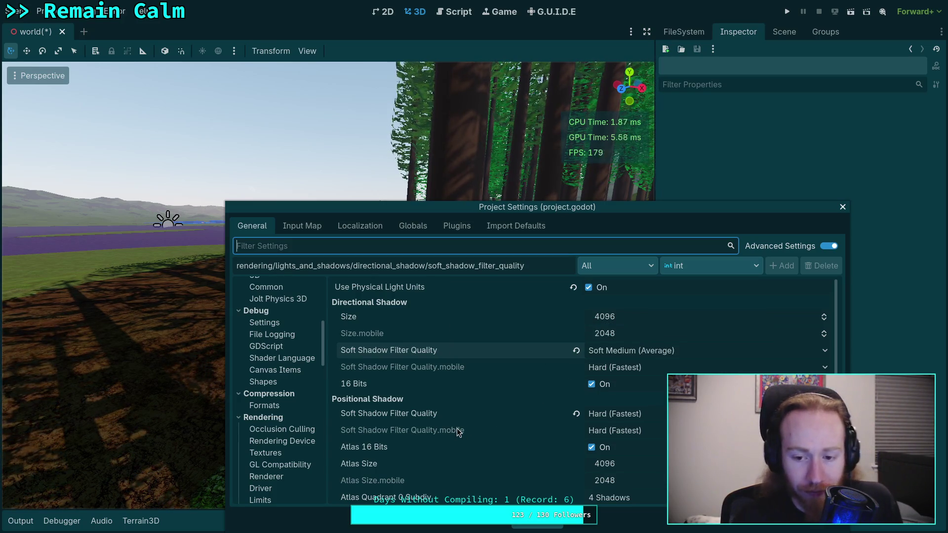
mouse_move(457, 421)
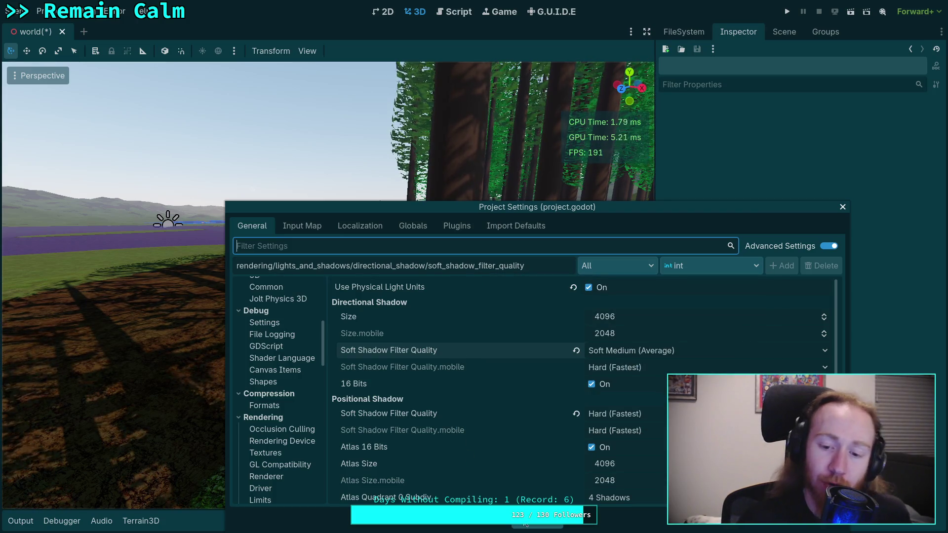
key(Escape)
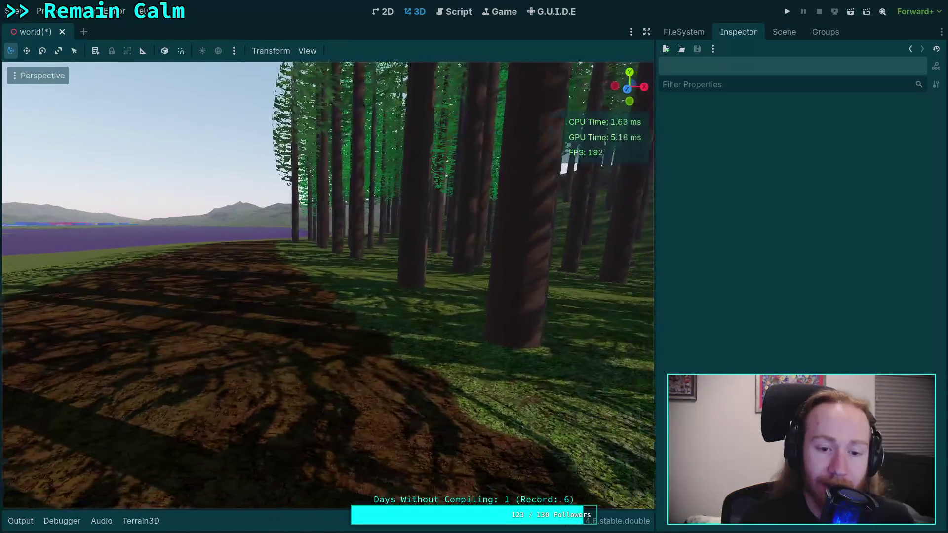
Select the SunLight node and show its properties in the Inspector.
click(783, 32)
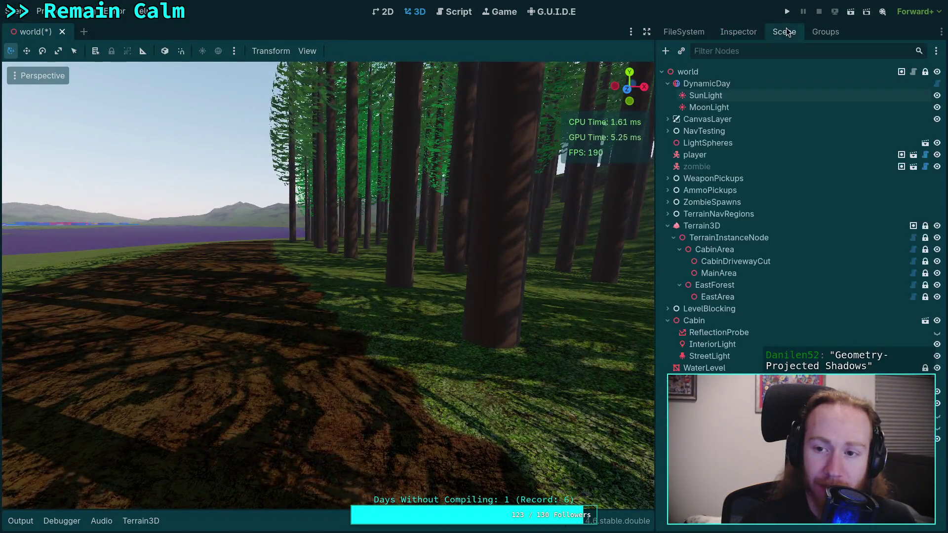
click(725, 96)
click(738, 32)
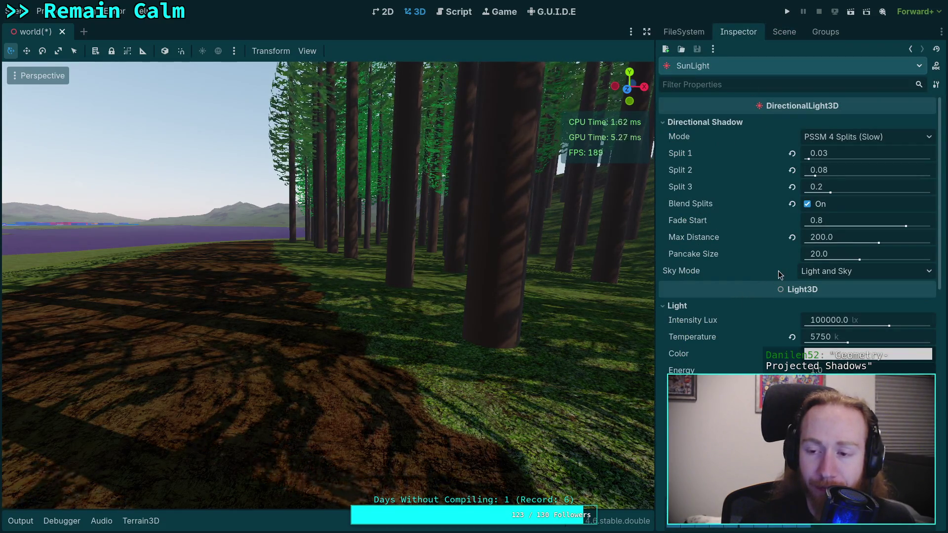
Set the SunLight's shadow Fade Start to 0.5 and uncheck Blend Splits.
mouse_move(779, 275)
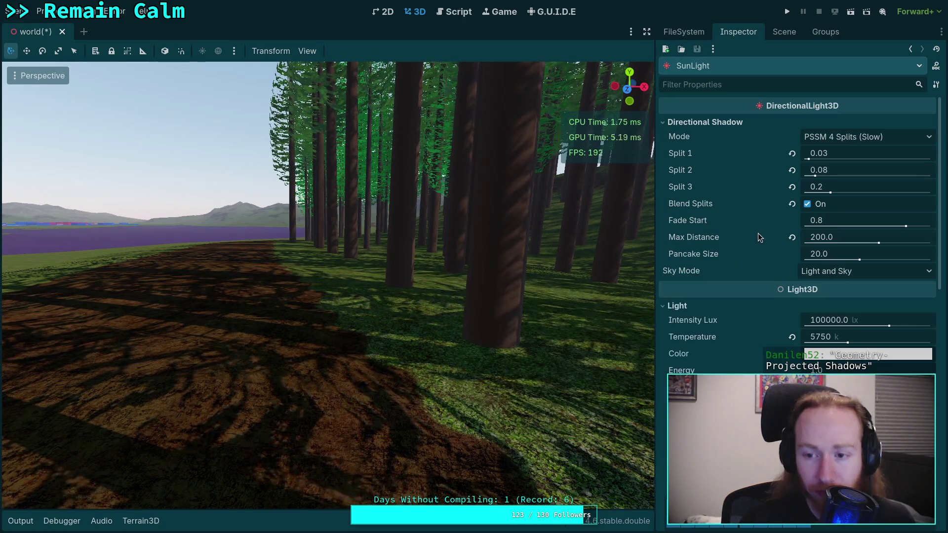
mouse_move(758, 230)
click(849, 221)
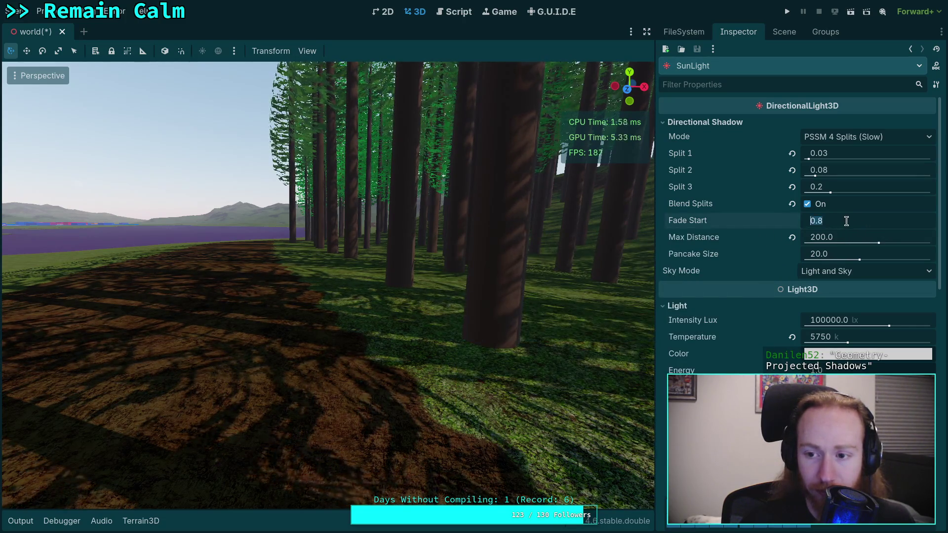
text(0.5)
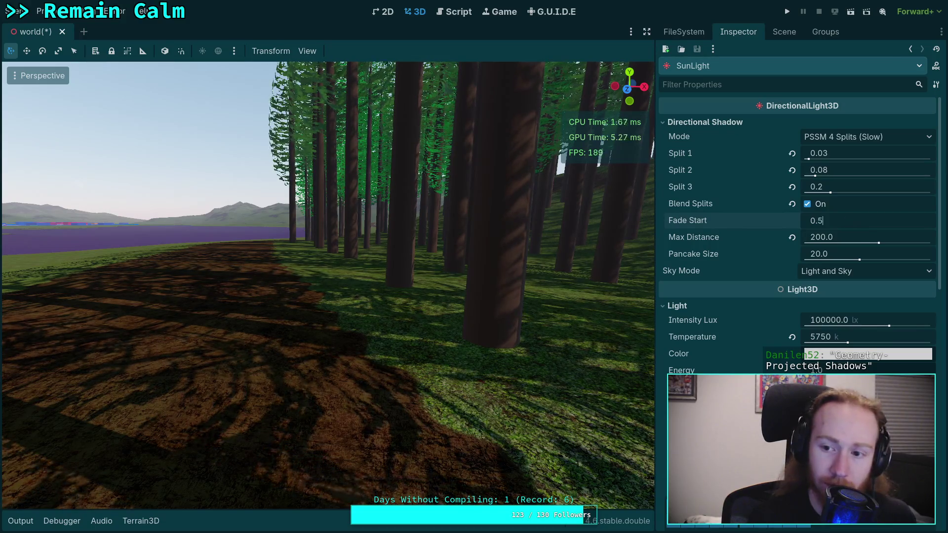
text(s)
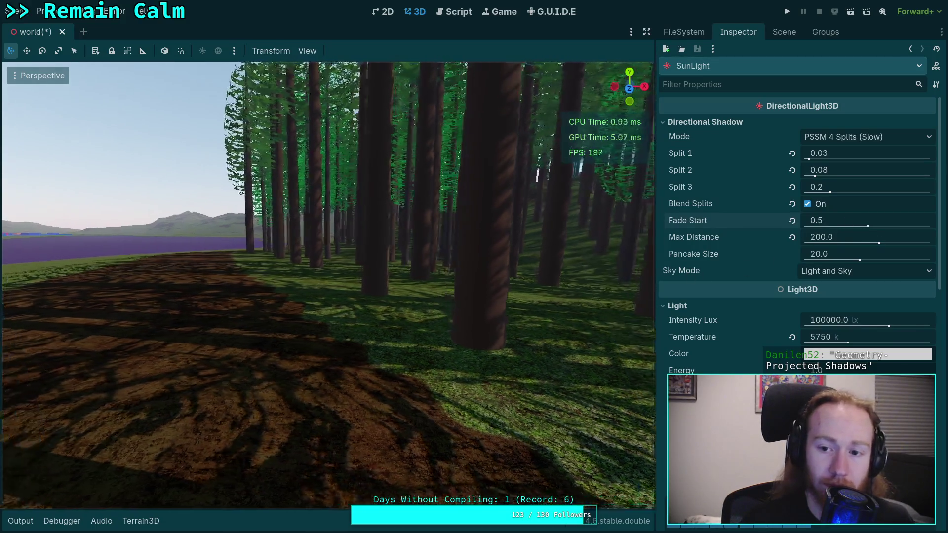
text(w)
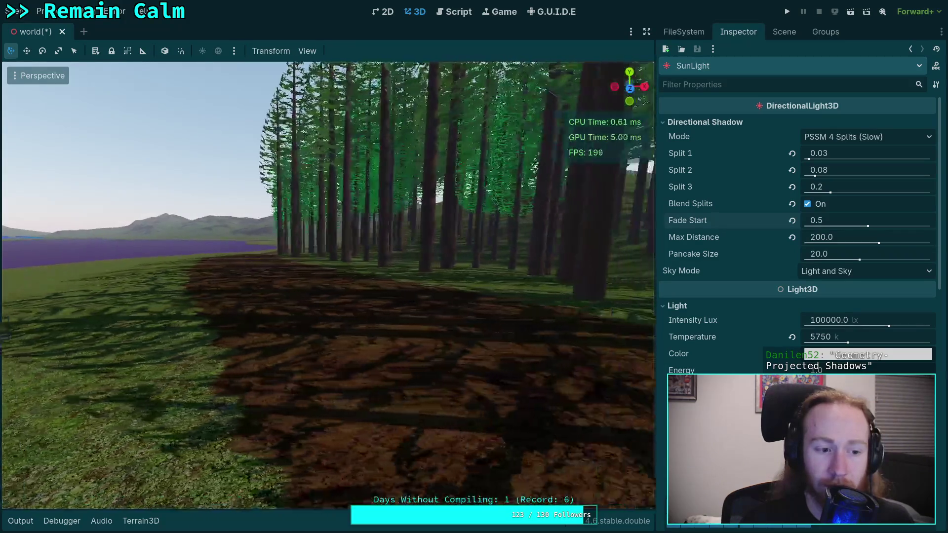
text(a)
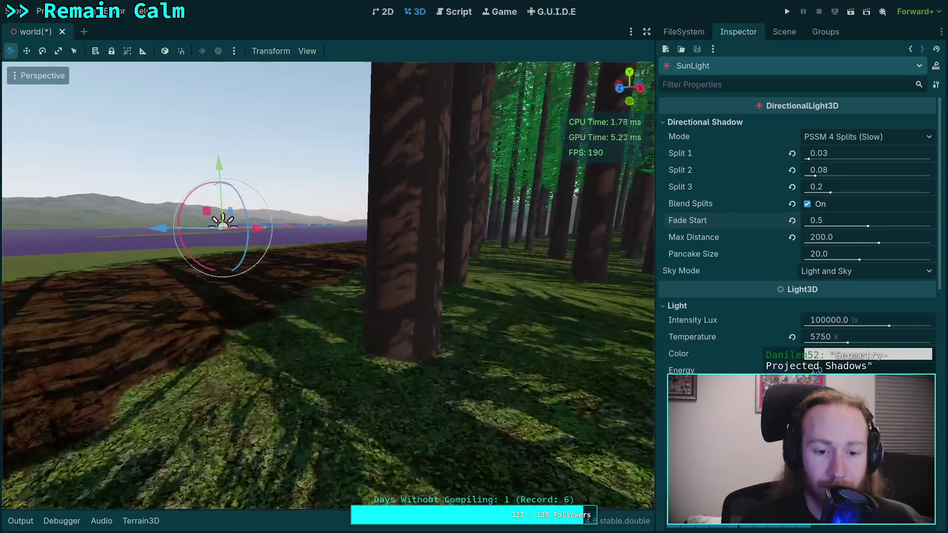
text(d)
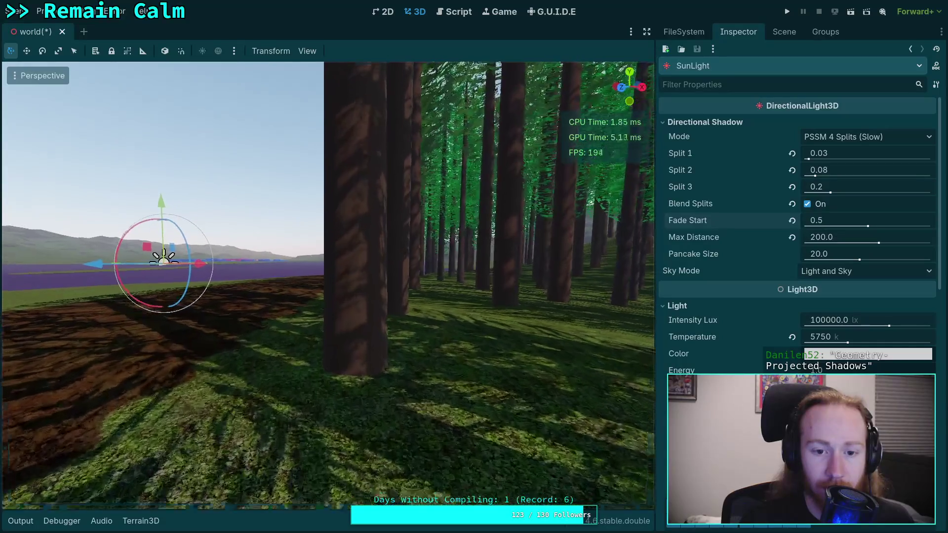
text(s)
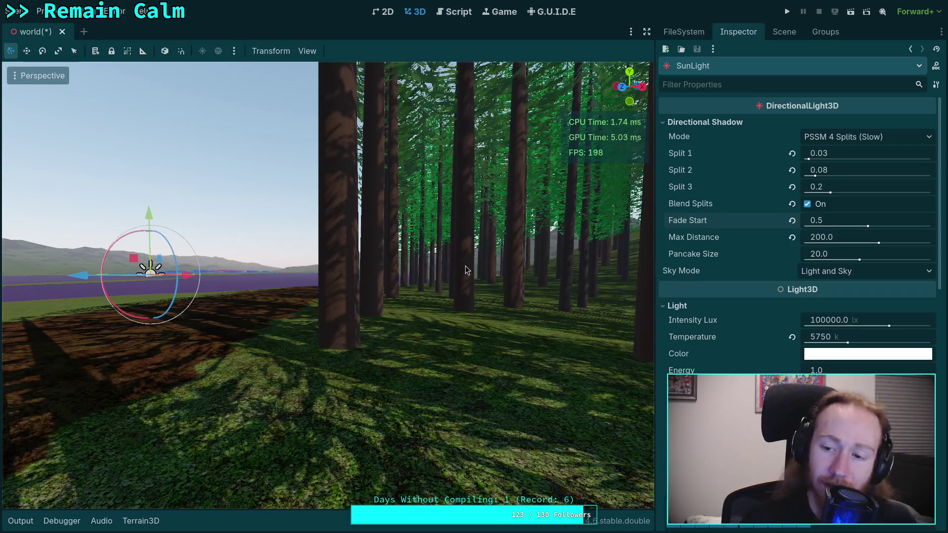
text(aw)
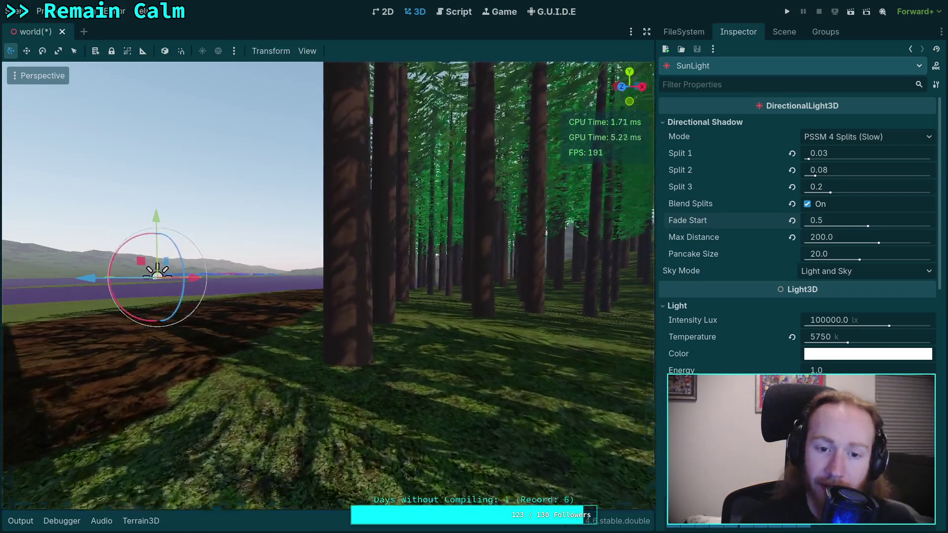
text(d)
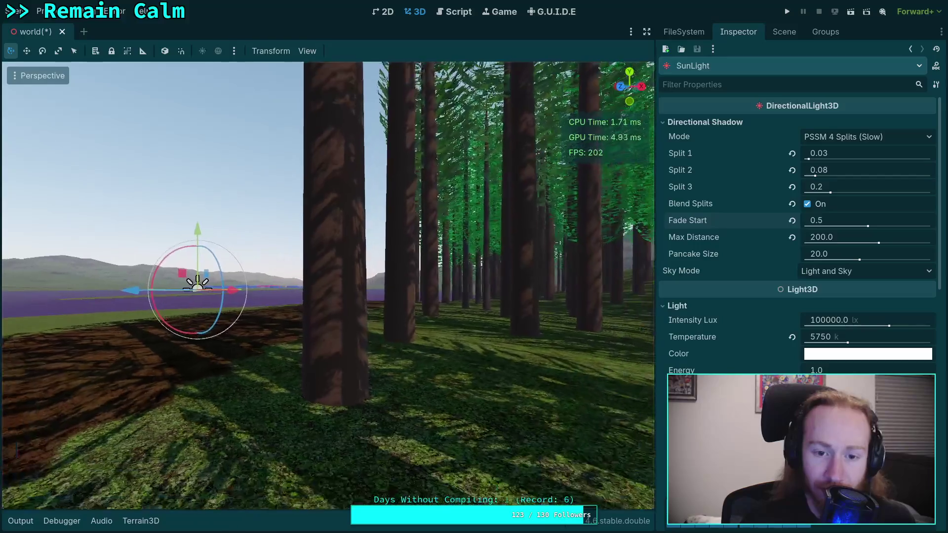
text(w)
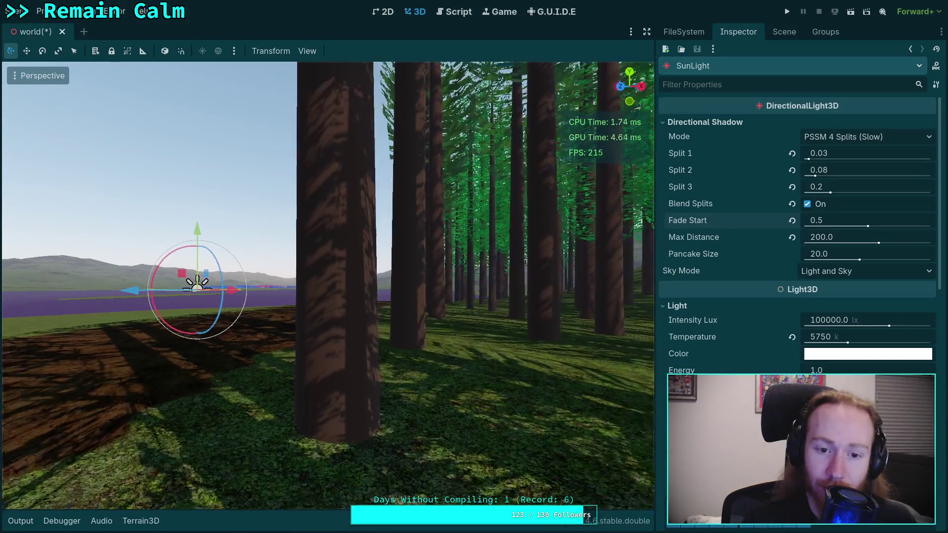
text(s)
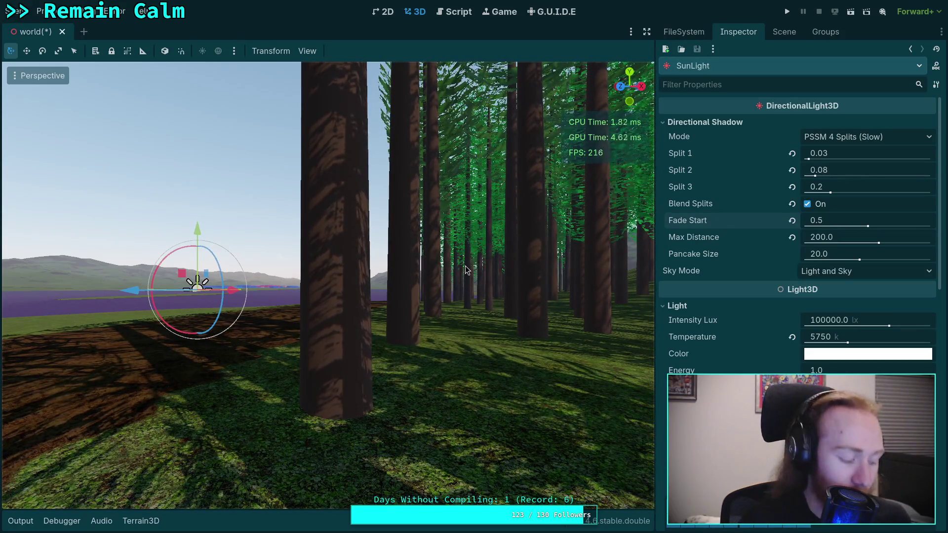
text(w)
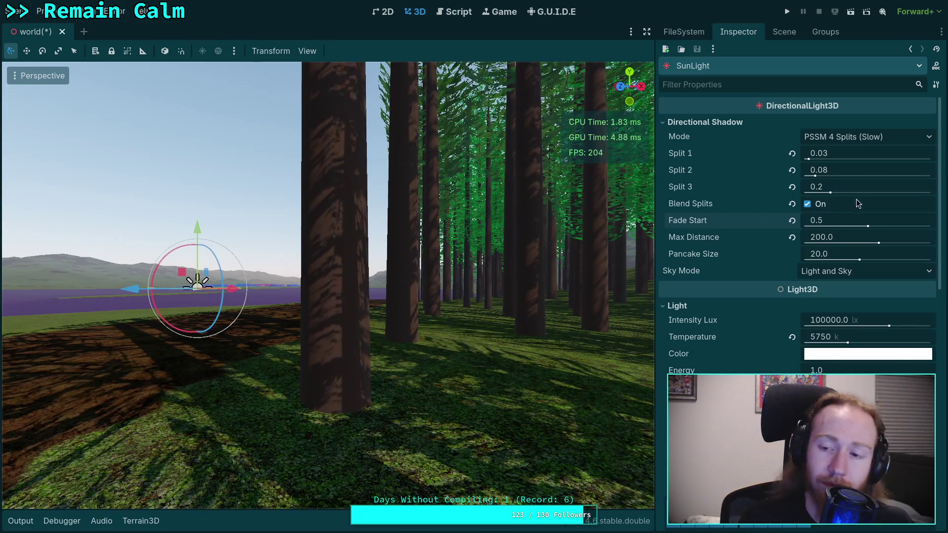
click(809, 205)
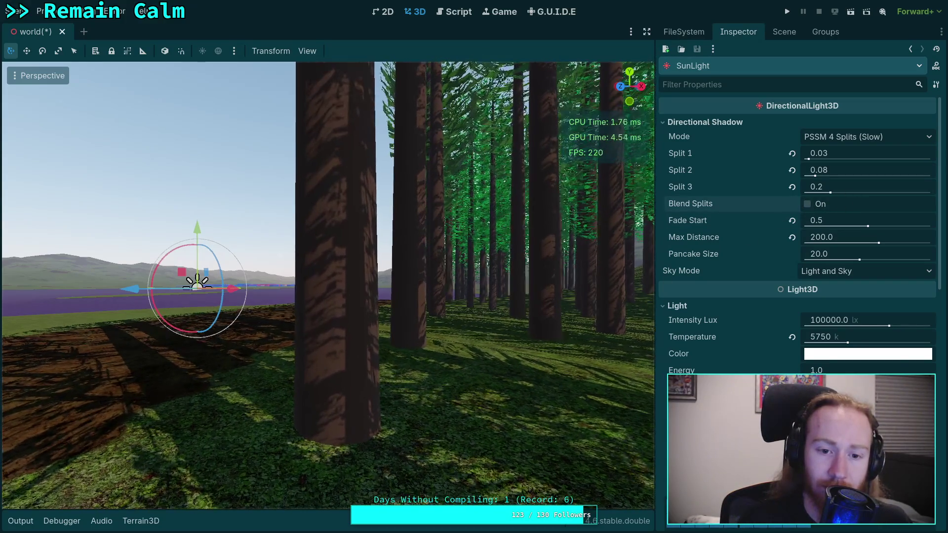